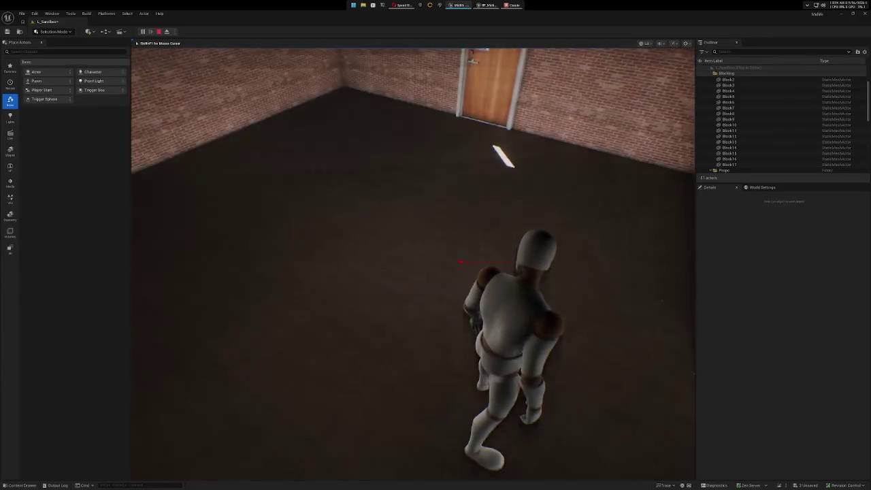
End the L_Sandbox play test and return to the level editor.
{"action": "key", "text": "Escape"}
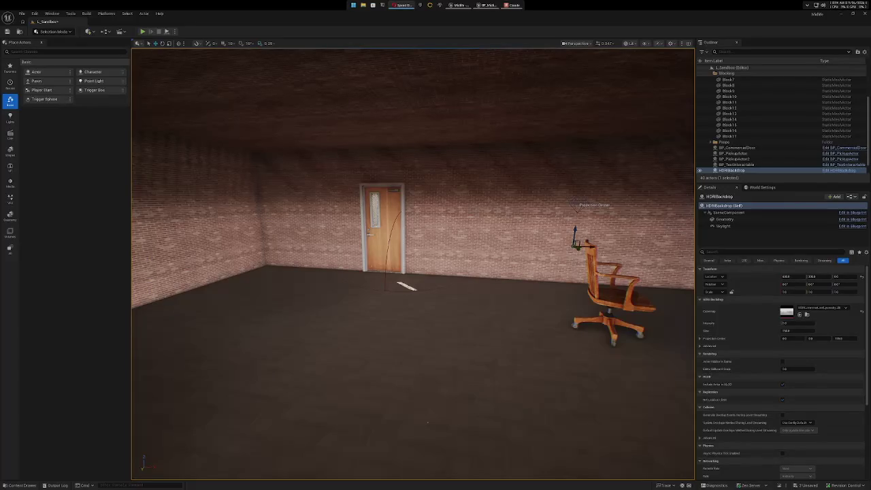
Bring the browser with Rokoko's Indie Bundle mocap page to the front.
{"action": "left_click", "coordinate": [404, 4]}
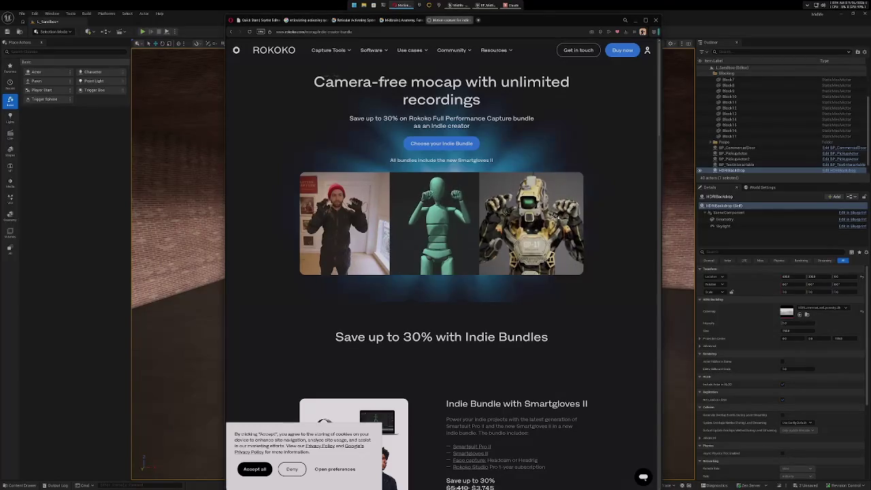
Deny the cookie banner and scroll down through the Indie Bundle page.
{"action": "left_click", "coordinate": [294, 472]}
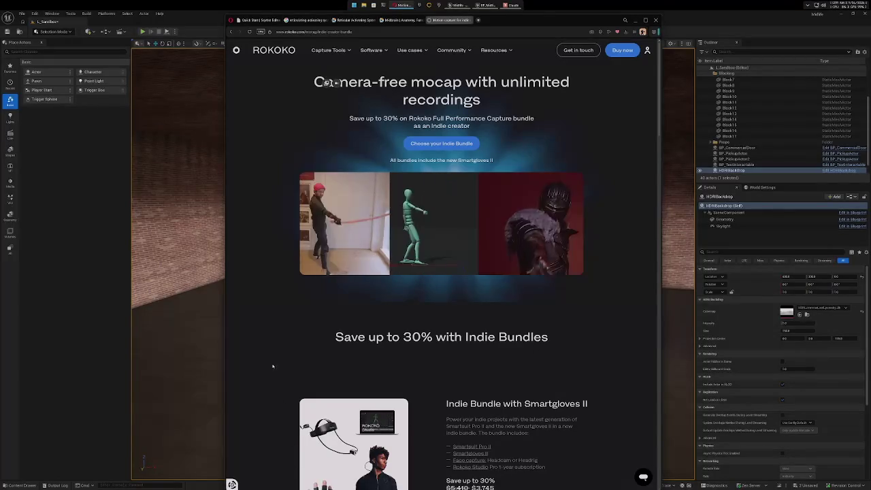
{"action": "scroll", "coordinate": [273, 365], "scroll_direction": "down", "scroll_amount": 3}
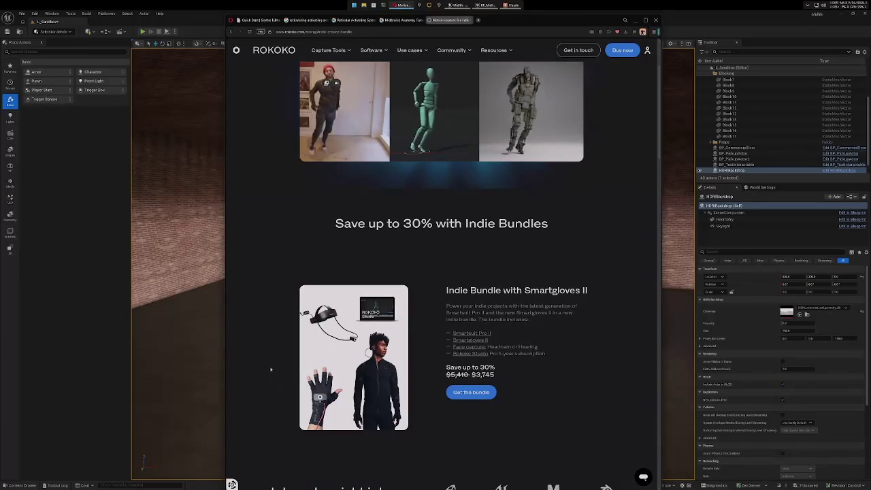
{"action": "scroll", "coordinate": [271, 366], "scroll_direction": "down", "scroll_amount": 6}
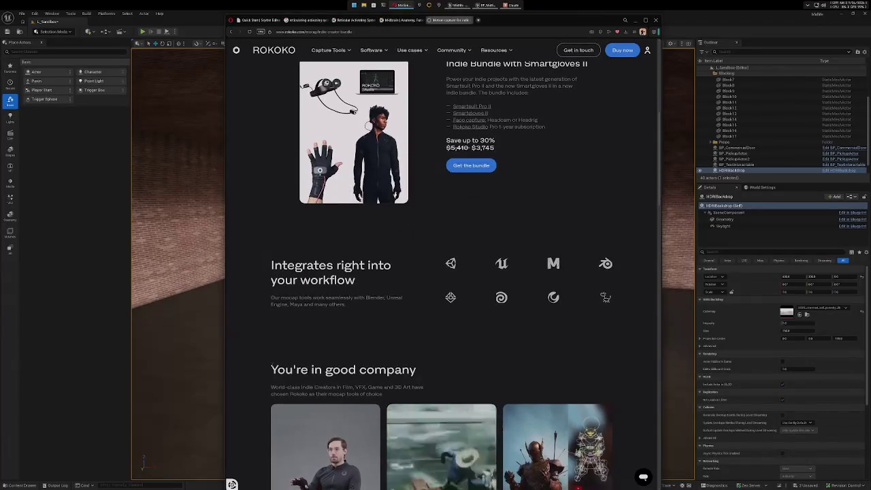
{"action": "scroll", "coordinate": [442, 272], "scroll_direction": "down", "scroll_amount": 2}
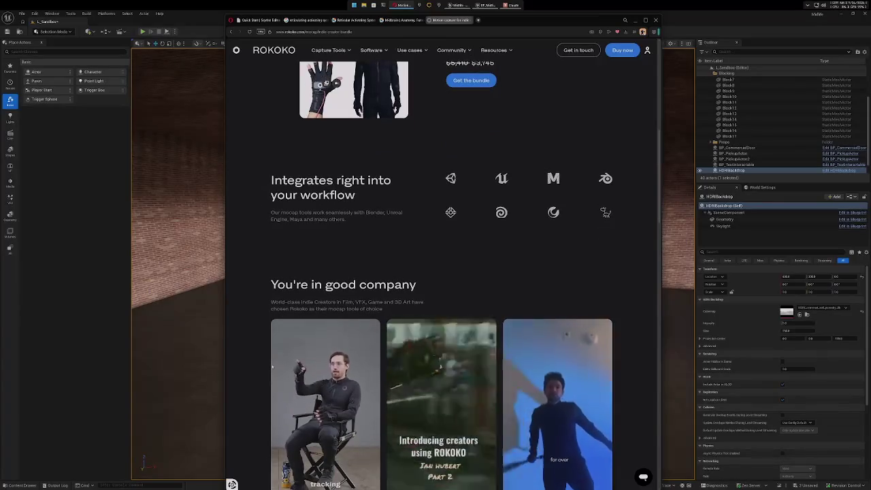
{"action": "scroll", "coordinate": [272, 366], "scroll_direction": "down", "scroll_amount": 3}
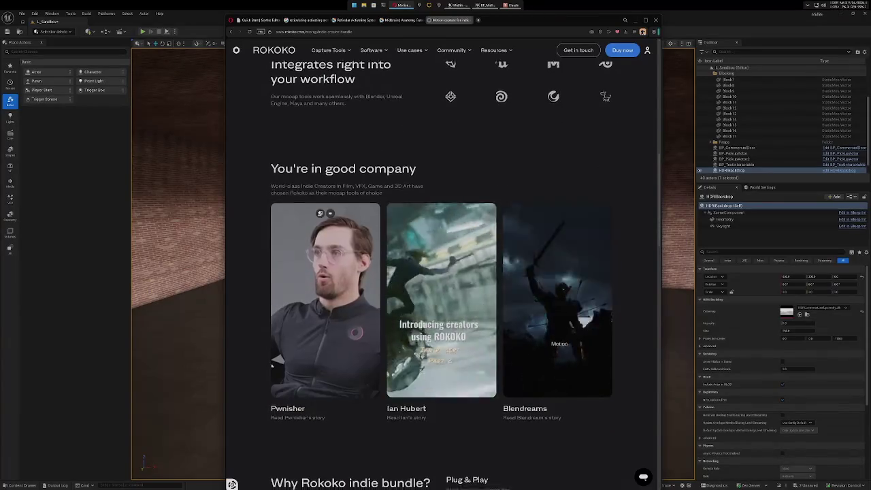
{"action": "scroll", "coordinate": [272, 366], "scroll_direction": "down", "scroll_amount": 6}
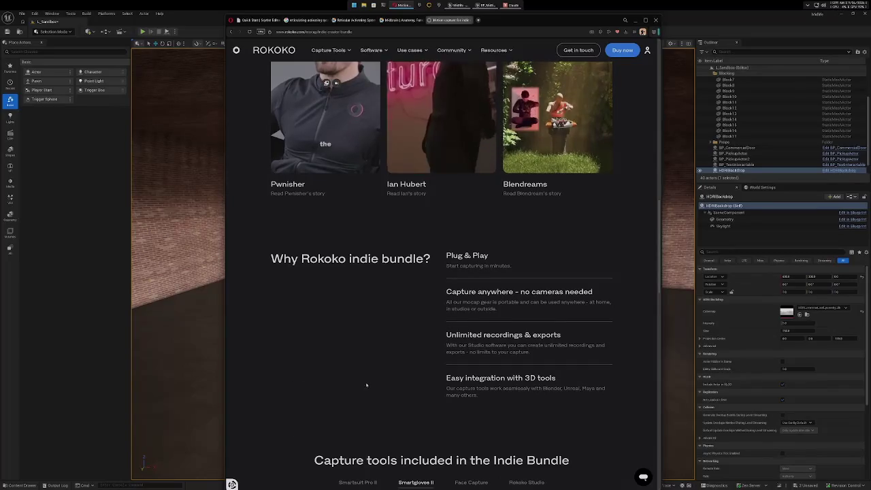
{"action": "scroll", "coordinate": [367, 380], "scroll_direction": "up", "scroll_amount": 3}
{"action": "scroll", "coordinate": [373, 377], "scroll_direction": "down", "scroll_amount": 5}
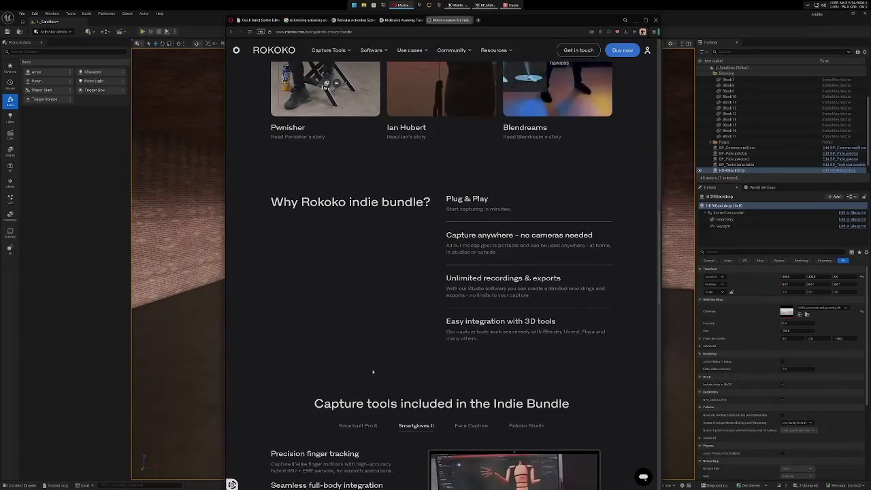
{"action": "scroll", "coordinate": [372, 375], "scroll_direction": "down", "scroll_amount": 3}
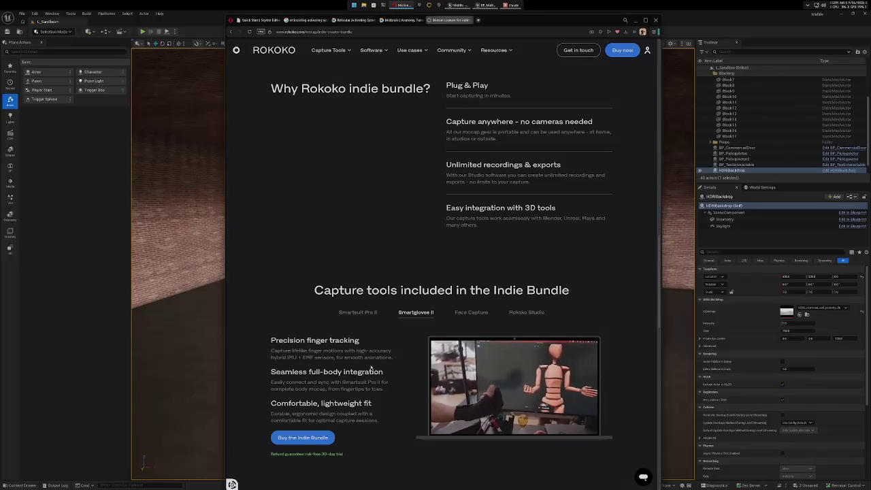
Scroll back up through the Rokoko page and close its tab.
{"action": "scroll", "coordinate": [371, 366], "scroll_direction": "up", "scroll_amount": 4}
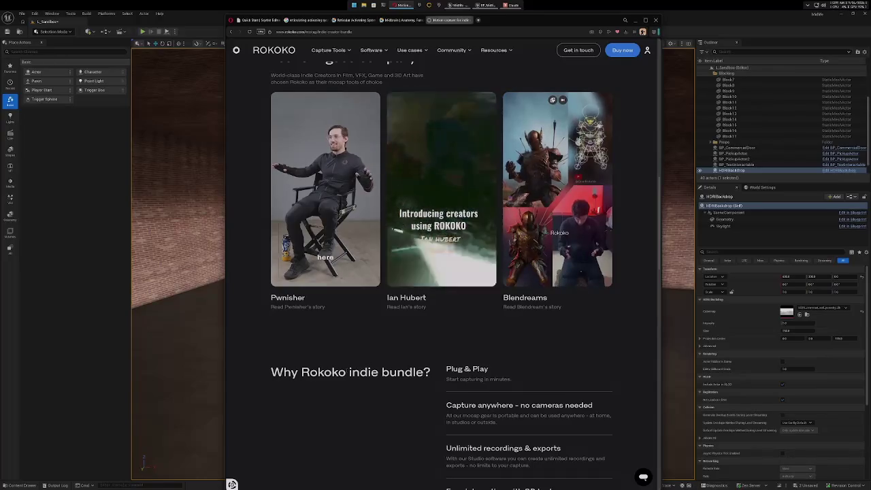
{"action": "scroll", "coordinate": [259, 322], "scroll_direction": "down", "scroll_amount": 2}
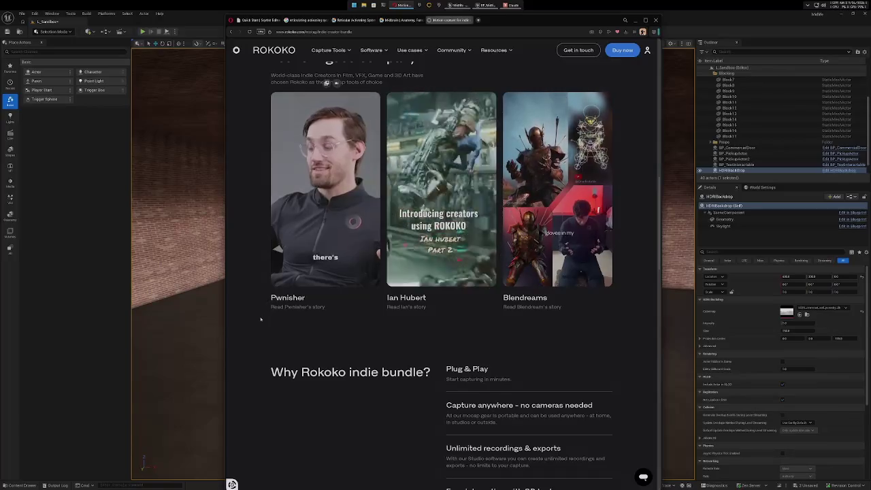
{"action": "scroll", "coordinate": [259, 322], "scroll_direction": "up", "scroll_amount": 5}
{"action": "scroll", "coordinate": [259, 322], "scroll_direction": "up", "scroll_amount": 2}
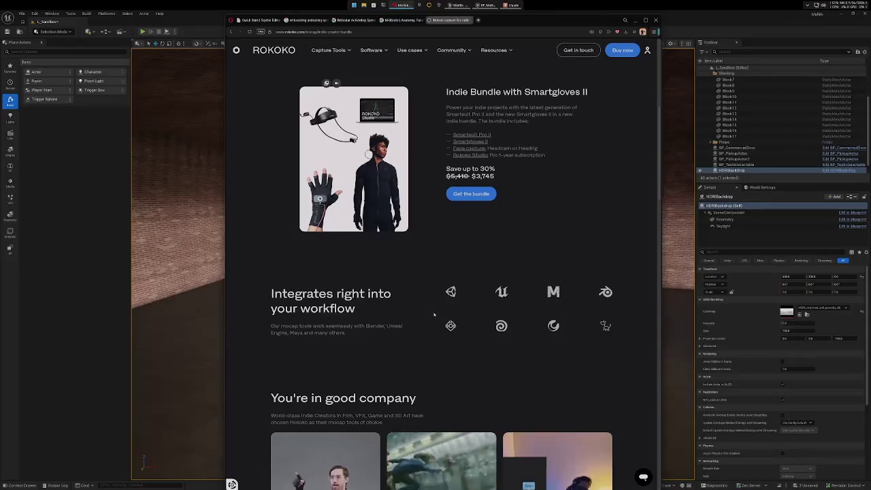
{"action": "scroll", "coordinate": [434, 316], "scroll_direction": "down", "scroll_amount": 1}
{"action": "scroll", "coordinate": [432, 313], "scroll_direction": "up", "scroll_amount": 2}
{"action": "scroll", "coordinate": [432, 313], "scroll_direction": "up", "scroll_amount": 4}
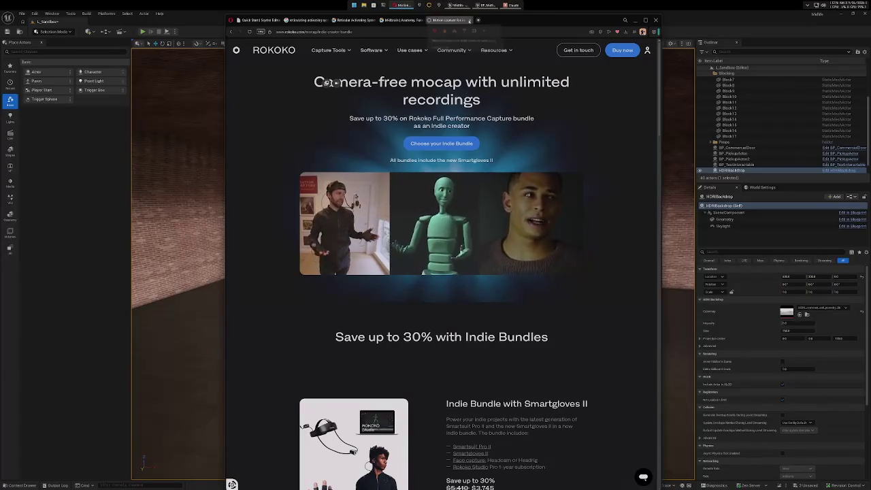
{"action": "left_click", "coordinate": [469, 19]}
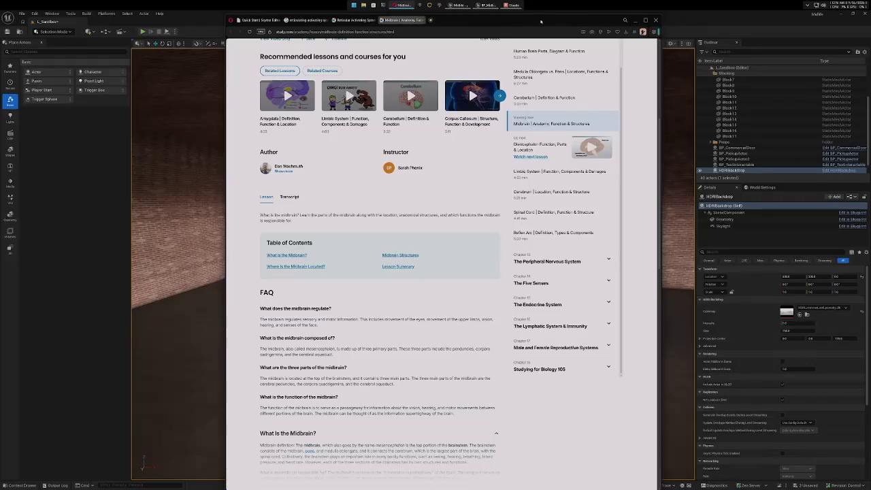
Minimize the browser and centre the viewport on the HDRIBackdrop actor.
{"action": "left_click", "coordinate": [634, 19]}
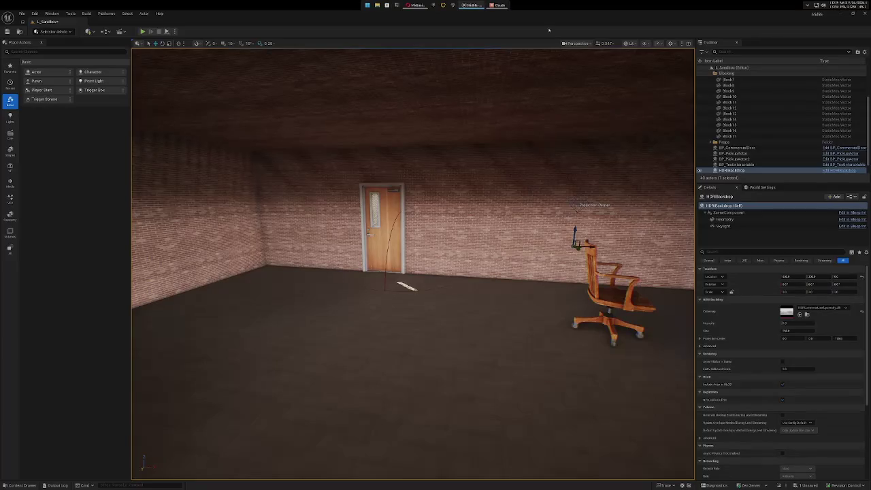
{"action": "key", "text": "f"}
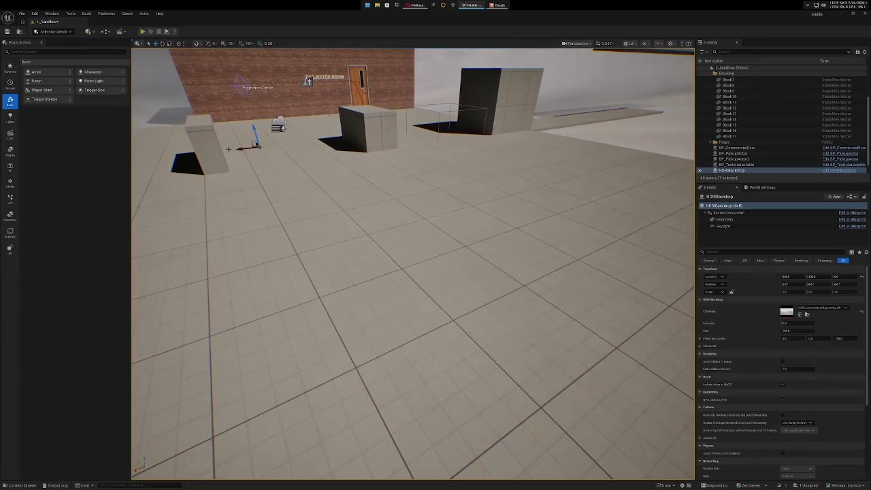
Drag BP_CommercialDoor from Systems > Interaction > Doors > CommercialDoors onto the level floor.
{"action": "key", "text": "ctrl+space"}
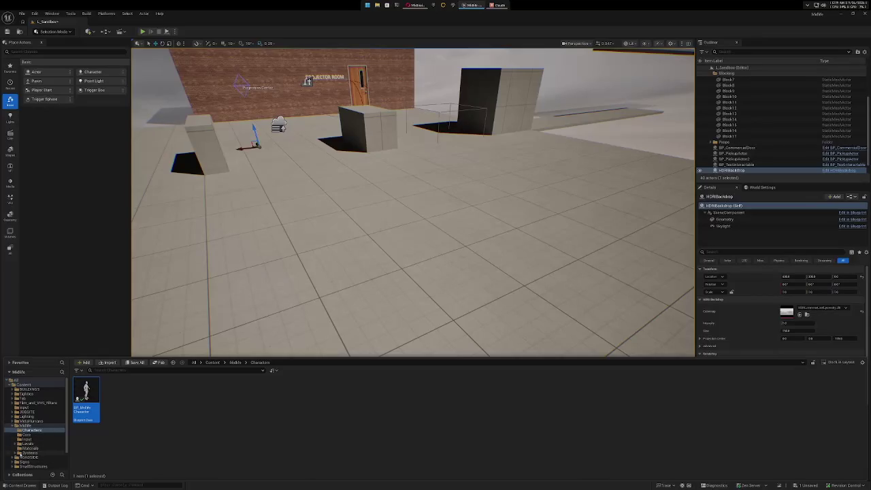
{"action": "left_click", "coordinate": [15, 453]}
{"action": "left_click", "coordinate": [20, 447]}
{"action": "scroll", "coordinate": [25, 447], "scroll_direction": "down", "scroll_amount": 1}
{"action": "left_click", "coordinate": [25, 444]}
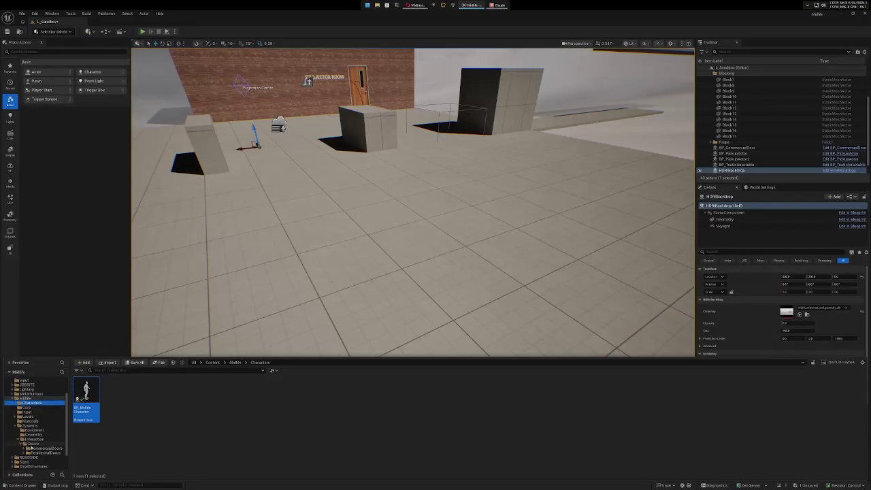
{"action": "left_click", "coordinate": [25, 448]}
{"action": "left_click", "coordinate": [30, 448]}
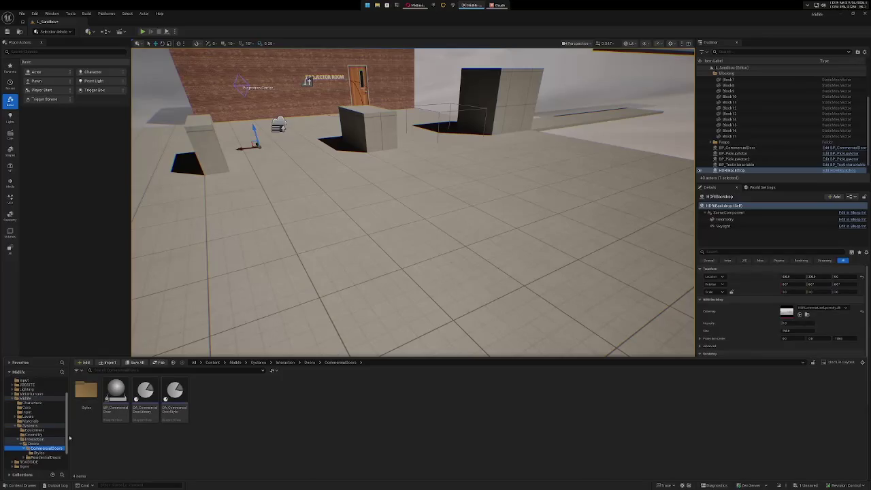
{"action": "mouse_move", "coordinate": [115, 394]}
{"action": "left_mouse_down"}
{"action": "mouse_move", "coordinate": [178, 383]}
{"action": "mouse_move", "coordinate": [396, 243]}
{"action": "left_mouse_up"}
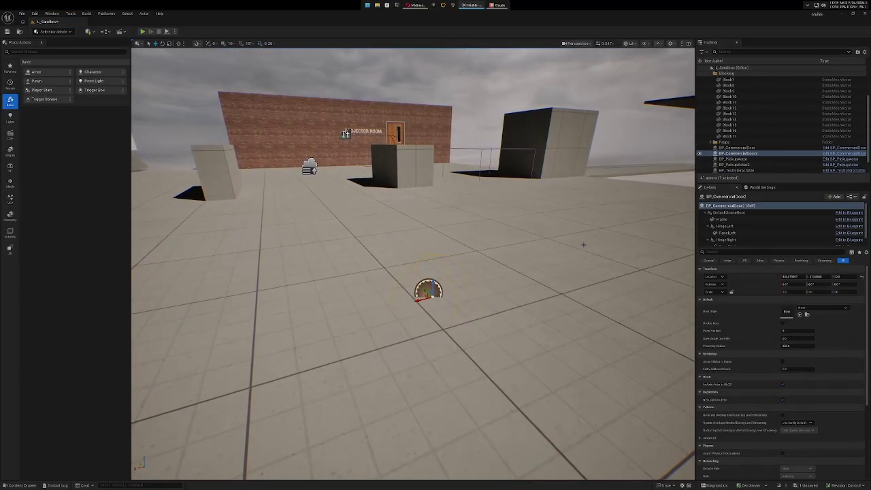
Give the new door the DA_CommercialDoor_01 style and make it a double door.
{"action": "left_click", "coordinate": [847, 308]}
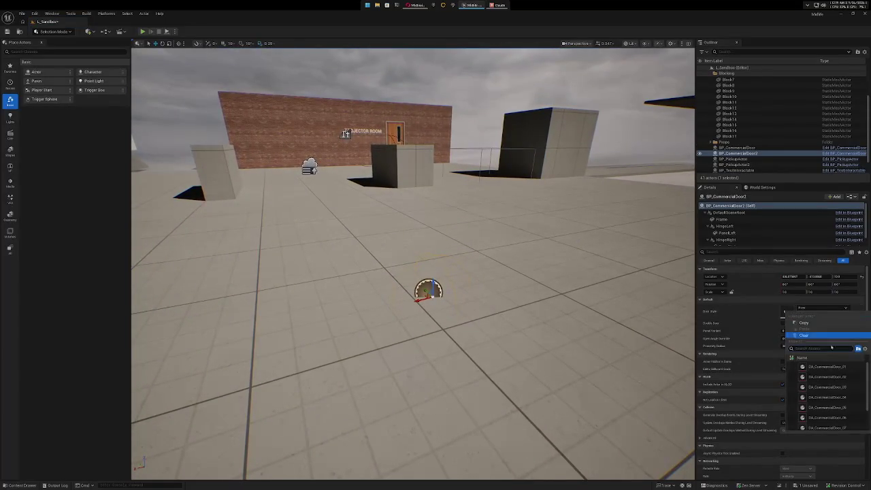
{"action": "left_click", "coordinate": [828, 369]}
{"action": "key", "text": "f"}
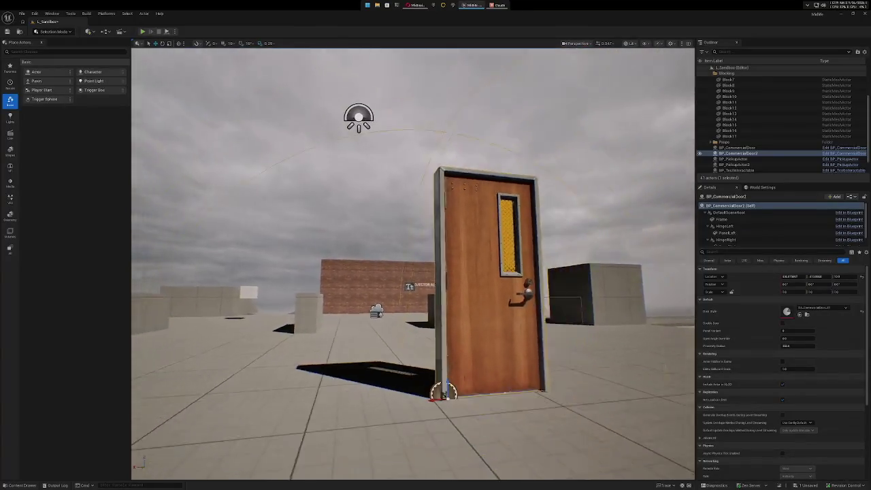
{"action": "left_click_drag", "start_coordinate": [408, 272], "coordinate": [300, 279]}
{"action": "left_click", "coordinate": [783, 322]}
{"action": "key", "text": "f"}
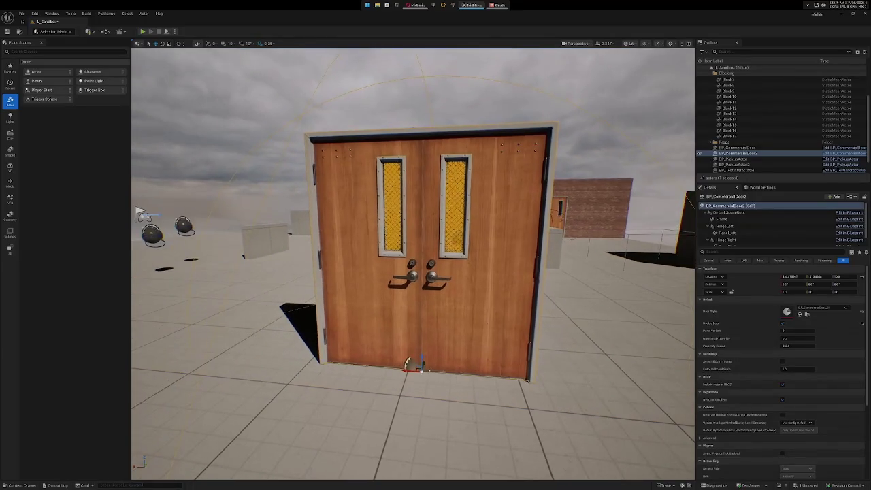
Try the plain beige metal style with Proximity Radius 250.0 as a single door.
{"action": "left_click", "coordinate": [845, 309]}
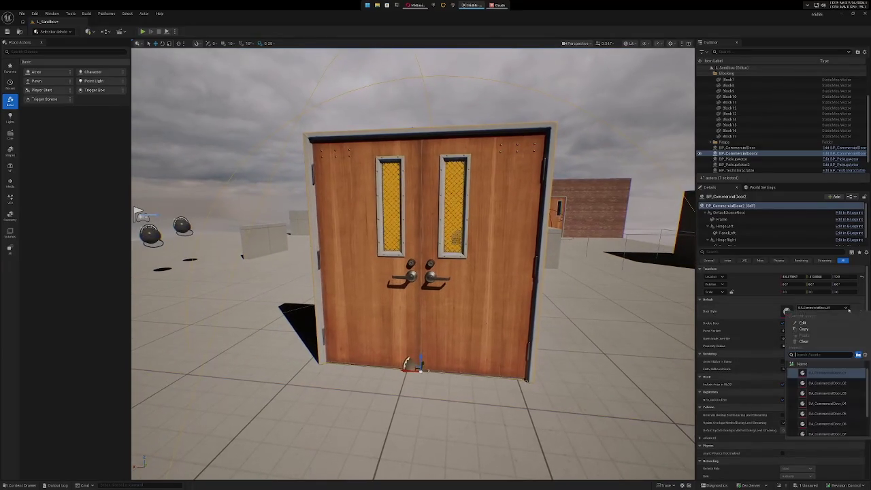
{"action": "left_click", "coordinate": [826, 383]}
{"action": "key", "text": "Return"}
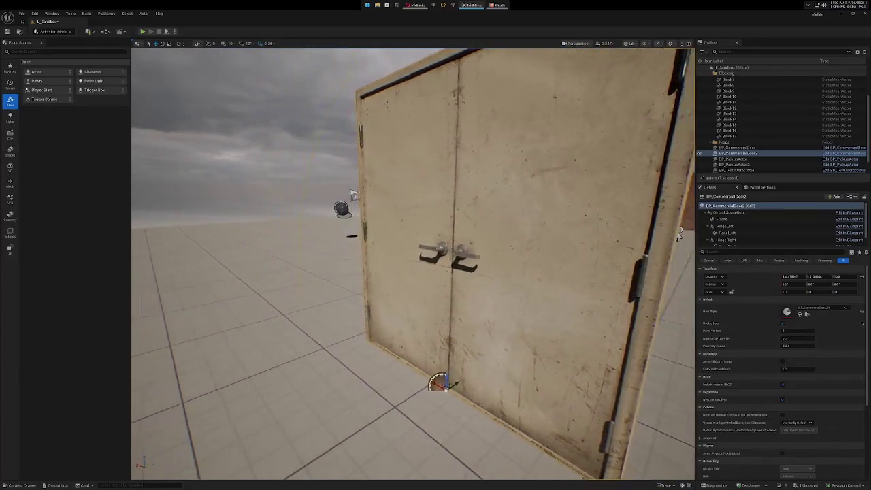
{"action": "left_click", "coordinate": [781, 324]}
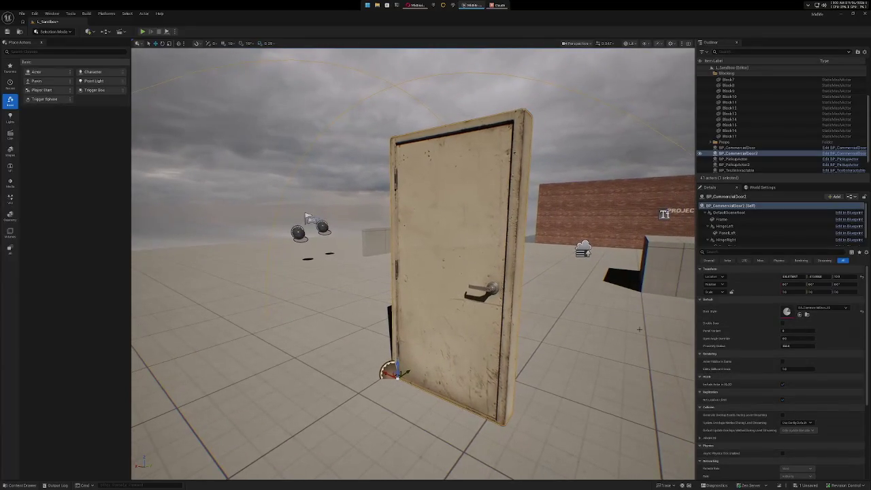
Settle on the grey orange-windowed style as a double door and frame it.
{"action": "left_click", "coordinate": [845, 309]}
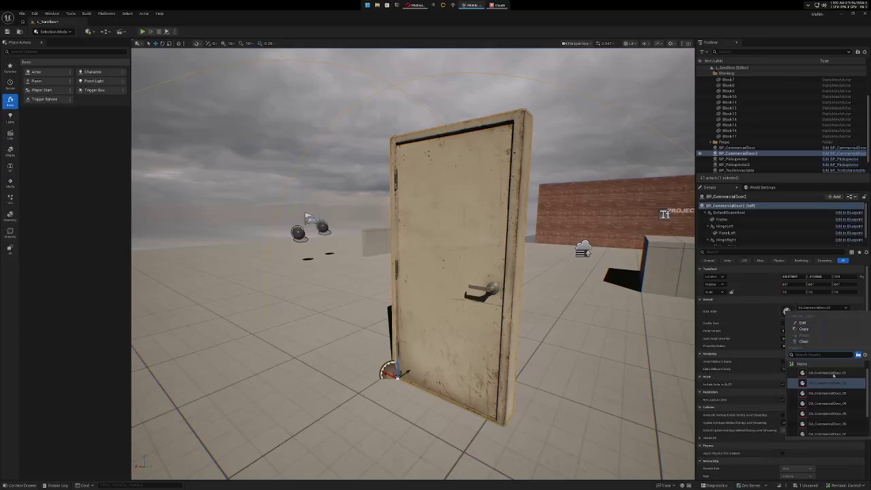
{"action": "left_click", "coordinate": [830, 413]}
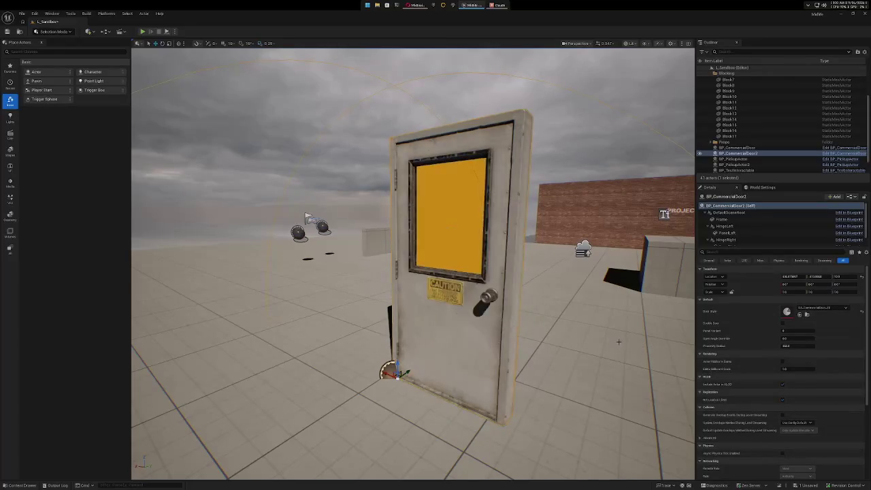
{"action": "left_click", "coordinate": [782, 324]}
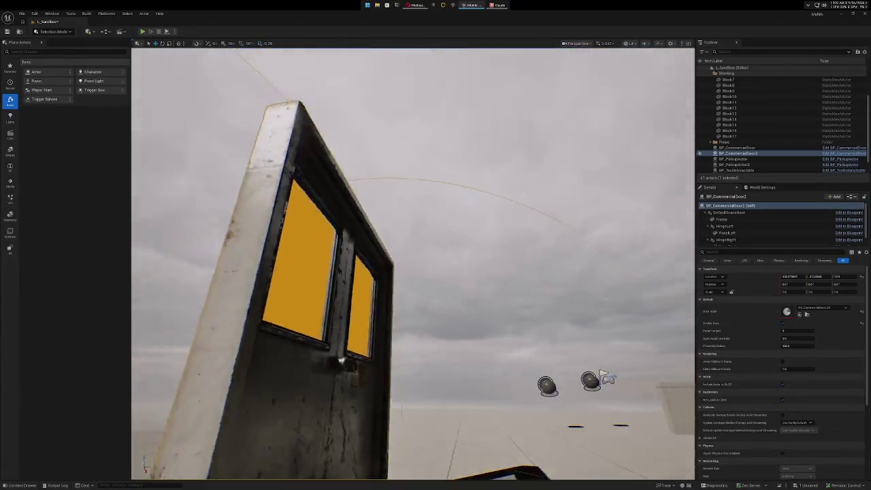
{"action": "key", "text": "f"}
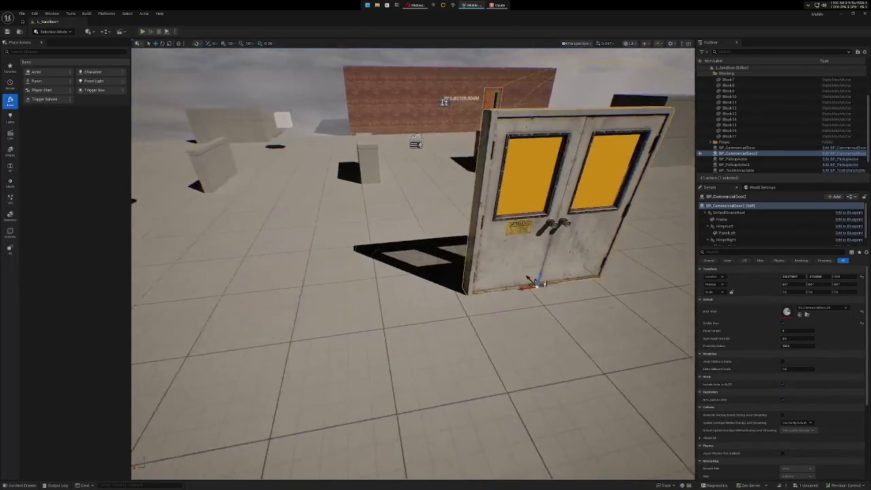
{"action": "key", "text": "ctrl+space"}
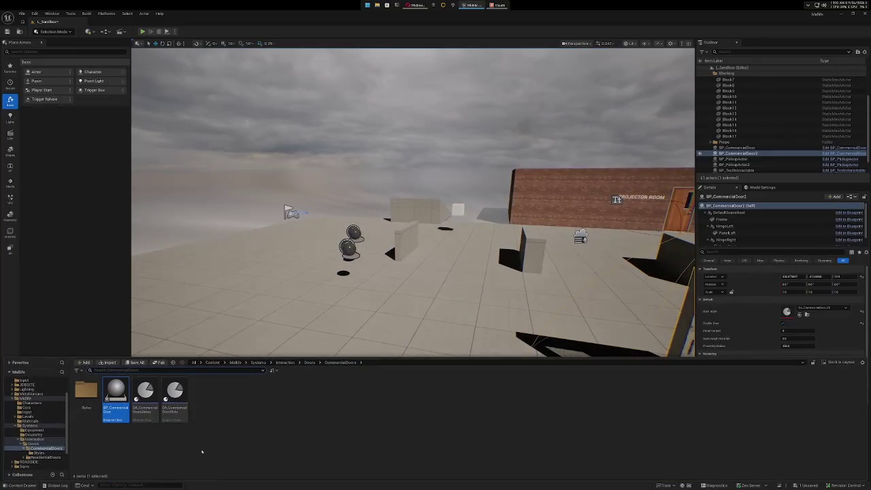
Place a BP_ResidentialDoor, give it a residential door style, and start a play test.
{"action": "left_click", "coordinate": [49, 457]}
{"action": "mouse_move", "coordinate": [115, 394]}
{"action": "left_mouse_down"}
{"action": "mouse_move", "coordinate": [293, 314]}
{"action": "mouse_move", "coordinate": [296, 321]}
{"action": "left_mouse_up"}
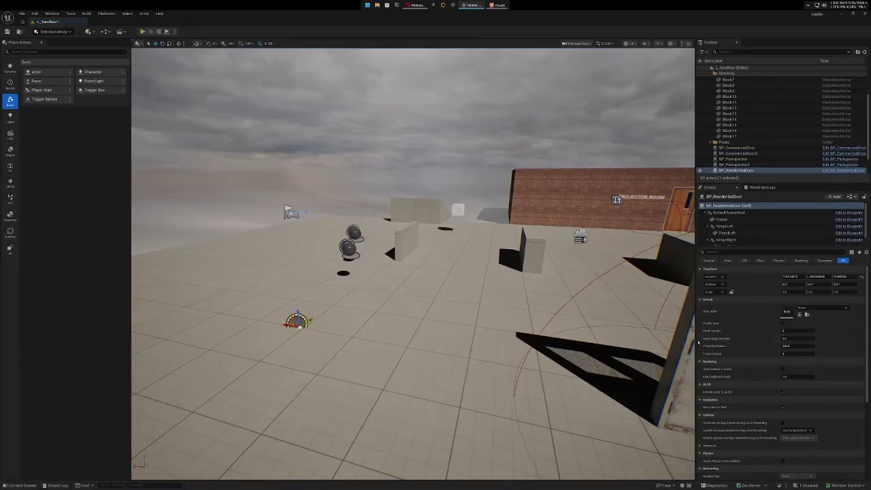
{"action": "left_click", "coordinate": [844, 308]}
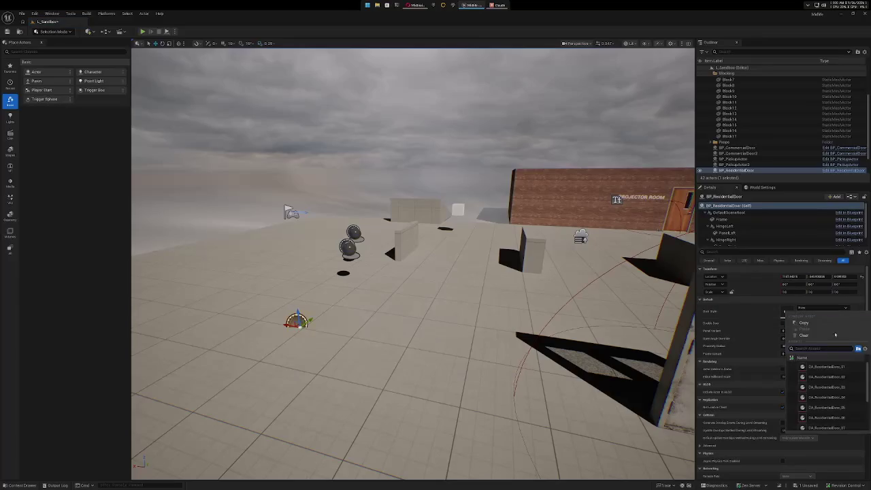
{"action": "left_click", "coordinate": [826, 367]}
{"action": "key", "text": "f"}
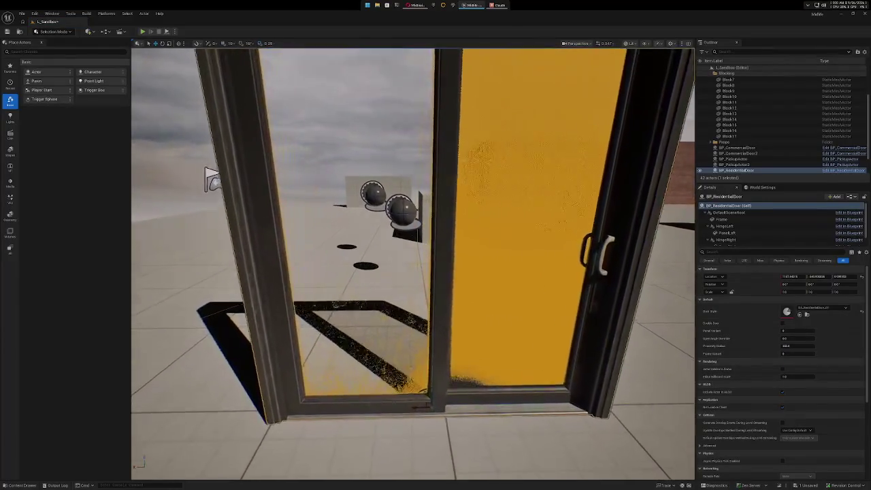
{"action": "scroll", "coordinate": [561, 375], "scroll_direction": "up", "scroll_amount": 3}
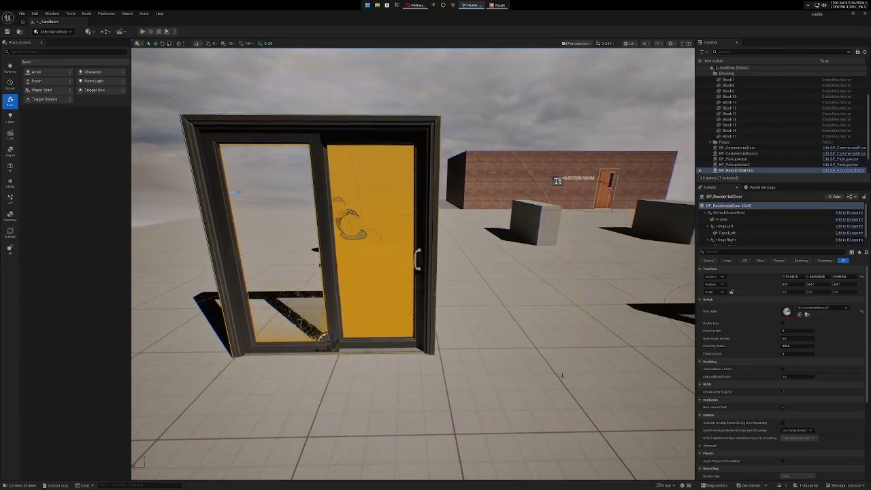
{"action": "left_click", "coordinate": [142, 32]}
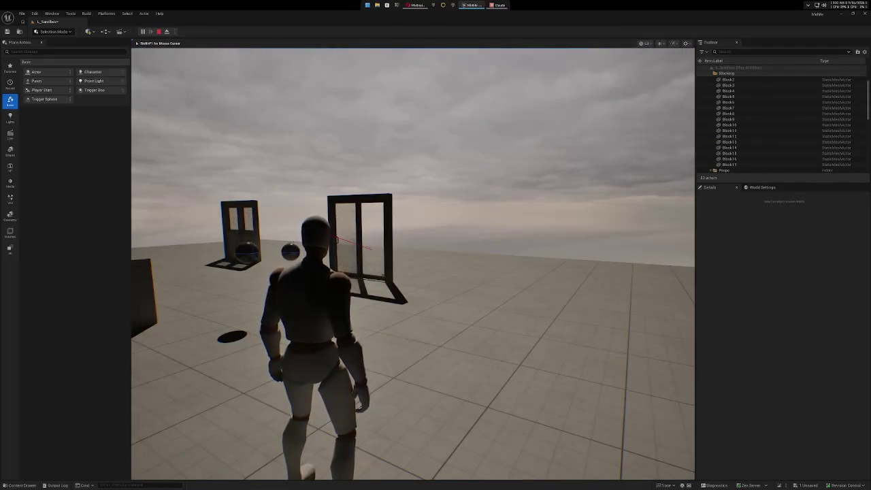
Run the mannequin through the commercial double door and swinging doorways to test them.
{"action": "key", "text": "w"}
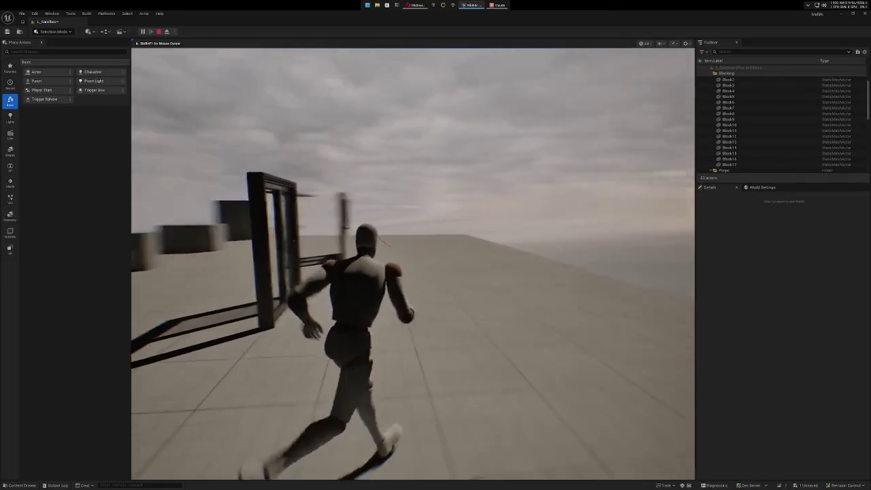
{"action": "key", "text": "w"}
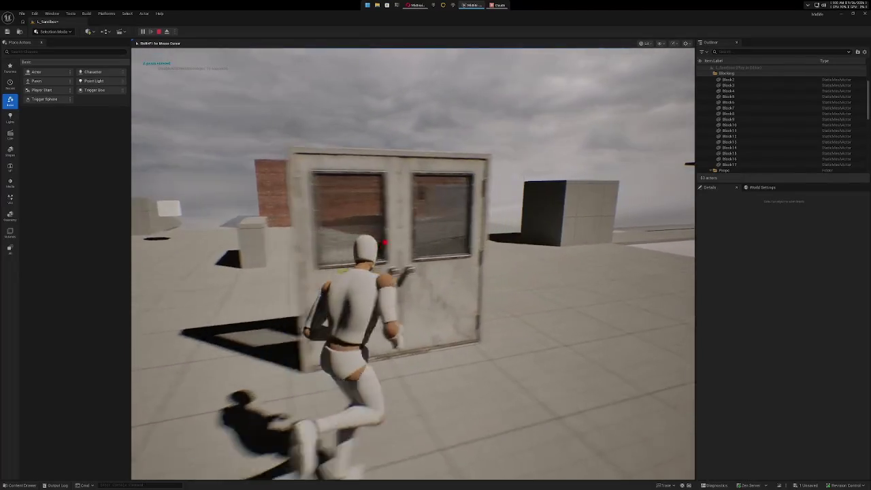
{"action": "key", "text": "w"}
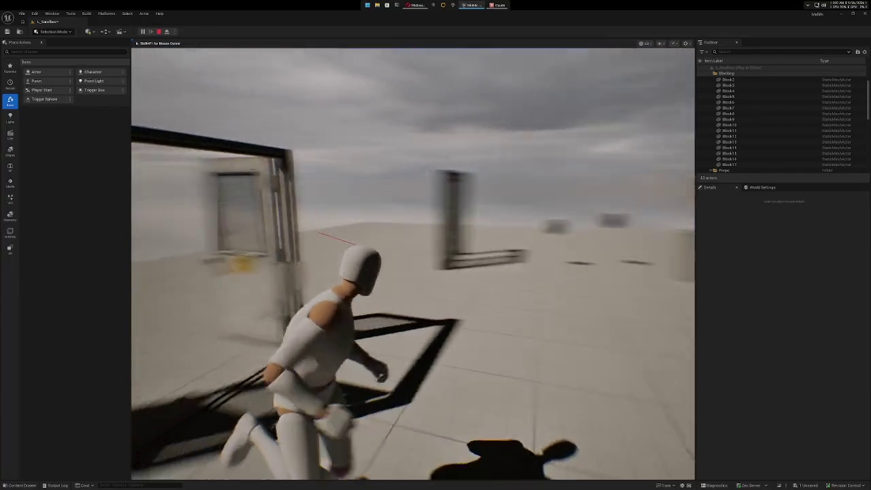
{"action": "key", "text": "w"}
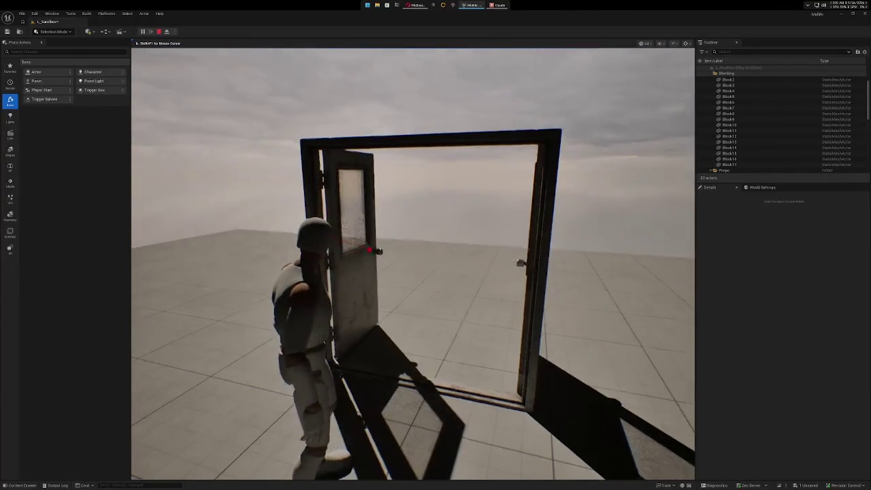
{"action": "key", "text": "w"}
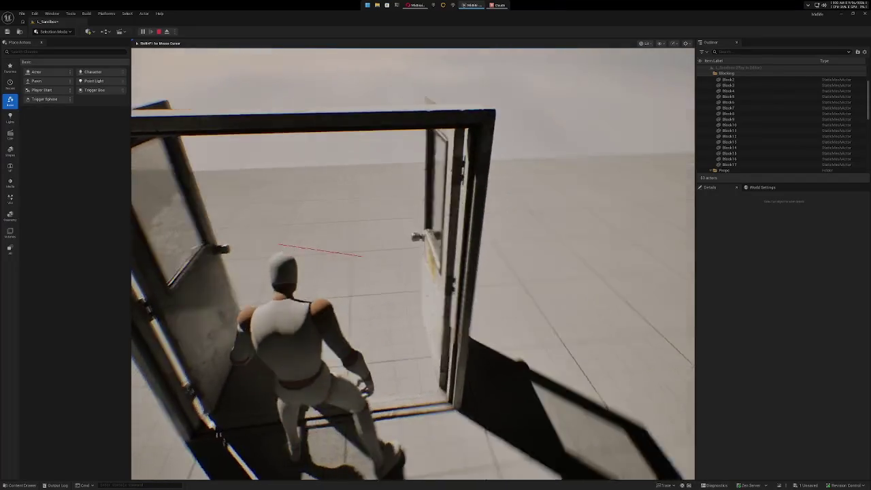
{"action": "key", "text": "w"}
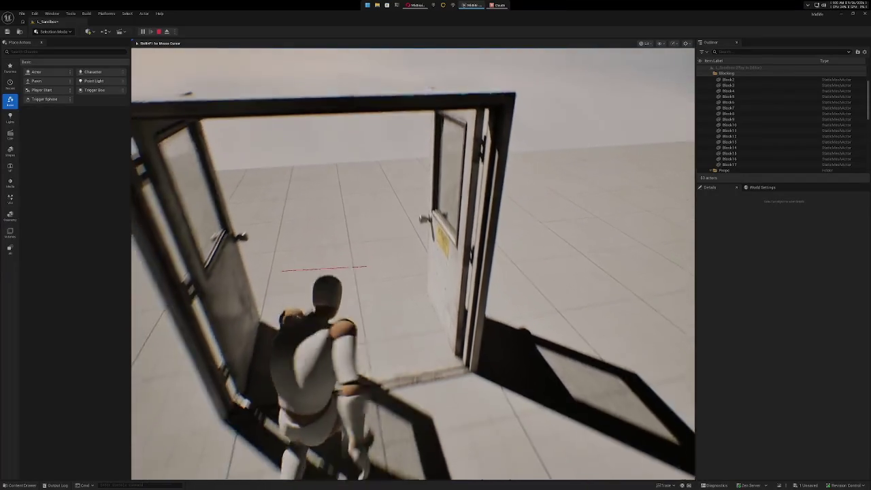
{"action": "key", "text": "s"}
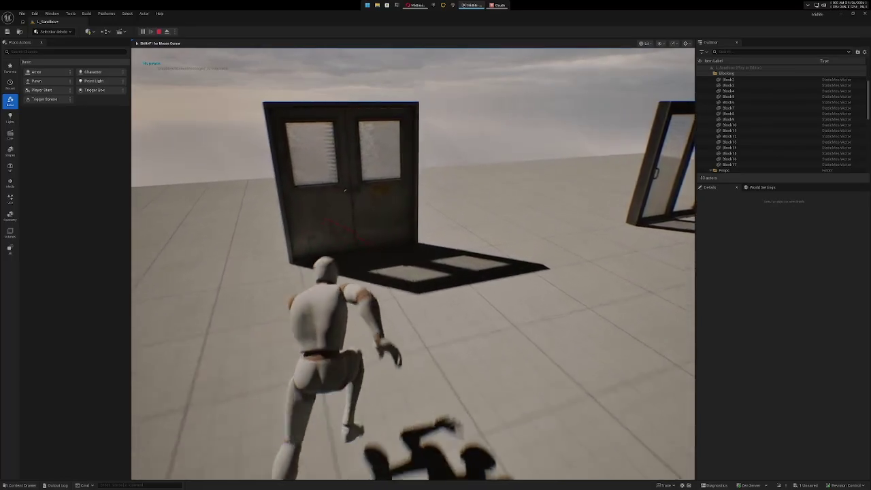
{"action": "key", "text": "w"}
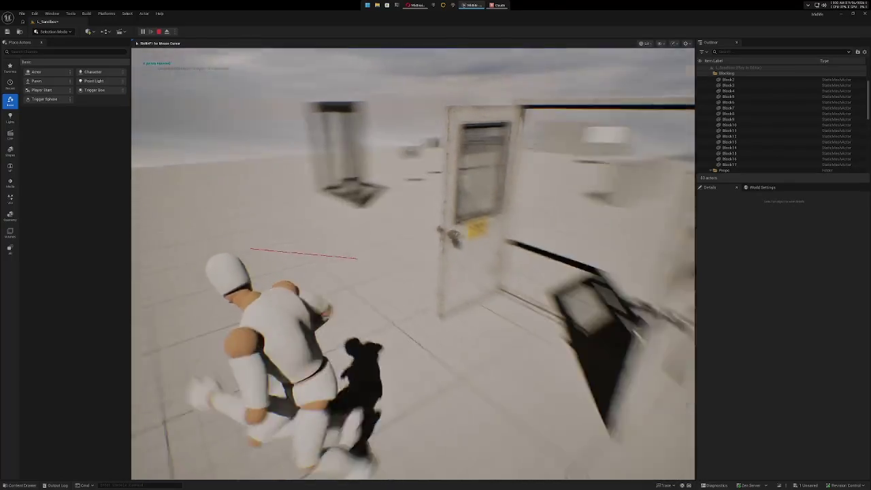
{"action": "key", "text": "w"}
{"action": "key", "text": "a"}
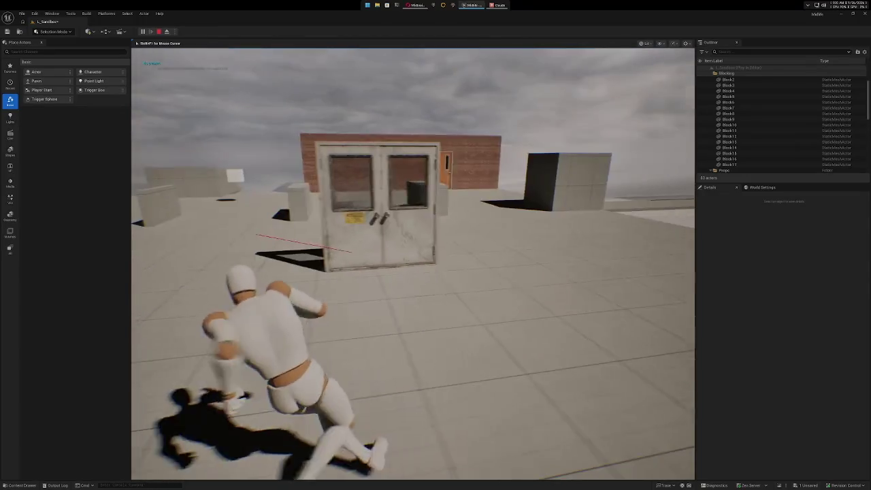
{"action": "key", "text": "w"}
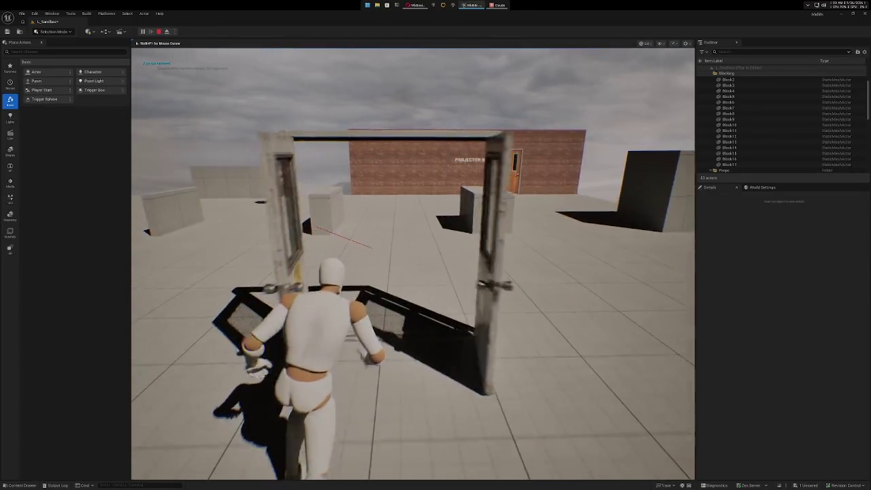
{"action": "key", "text": "w"}
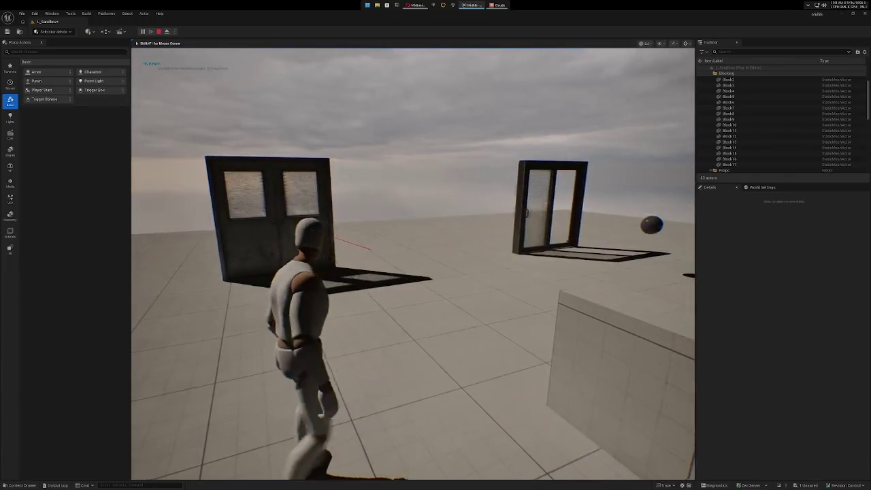
{"action": "key", "text": "w"}
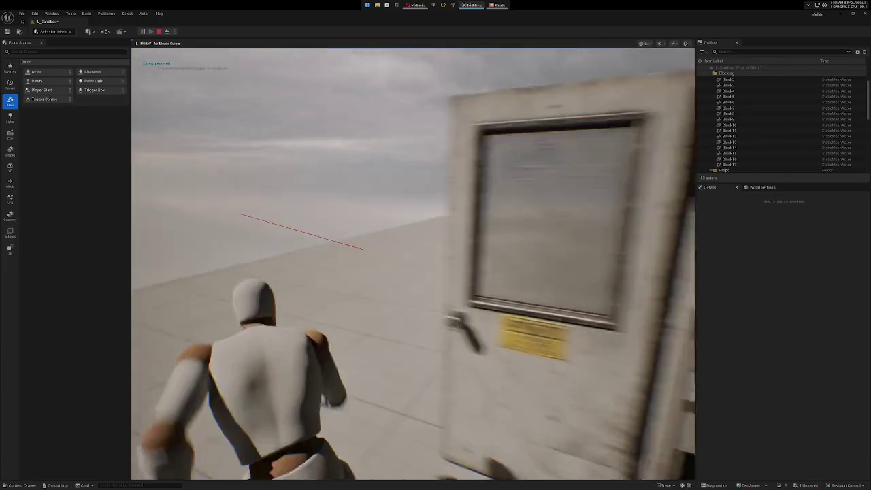
Walk repeatedly through the sliding glass door frame, then stop the play test.
{"action": "key", "text": "w"}
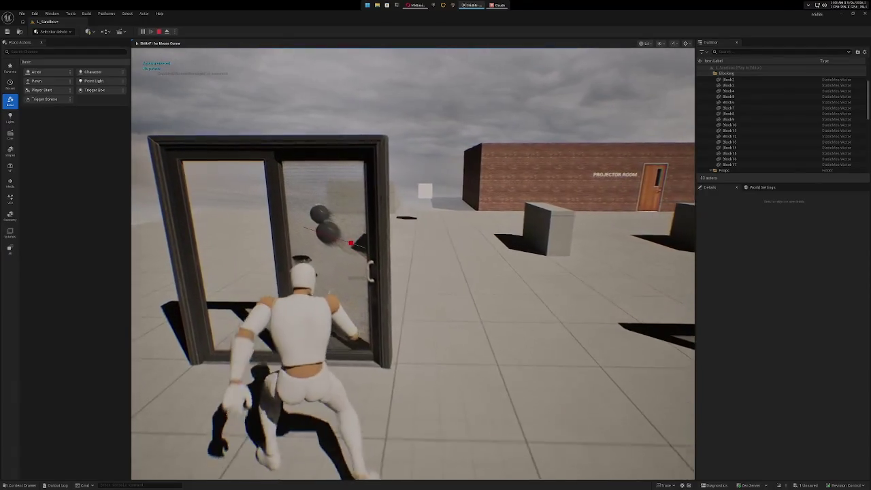
{"action": "key", "text": "w"}
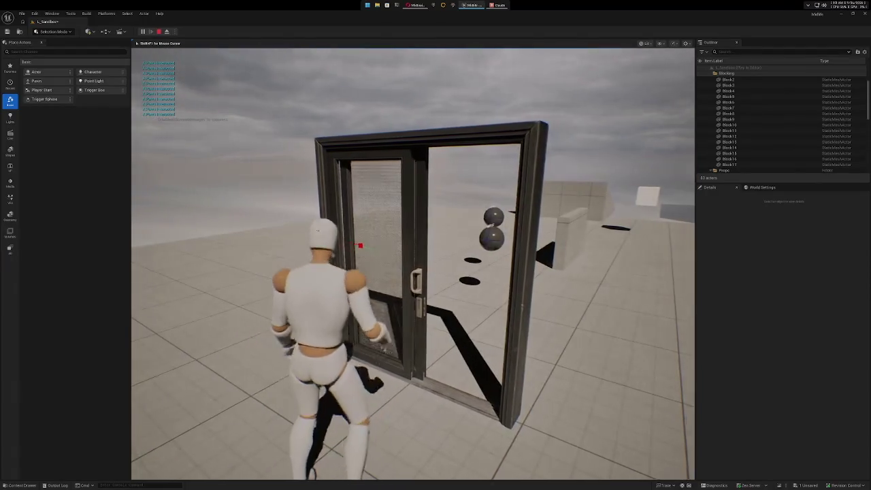
{"action": "key", "text": "w"}
{"action": "key", "text": "w"}
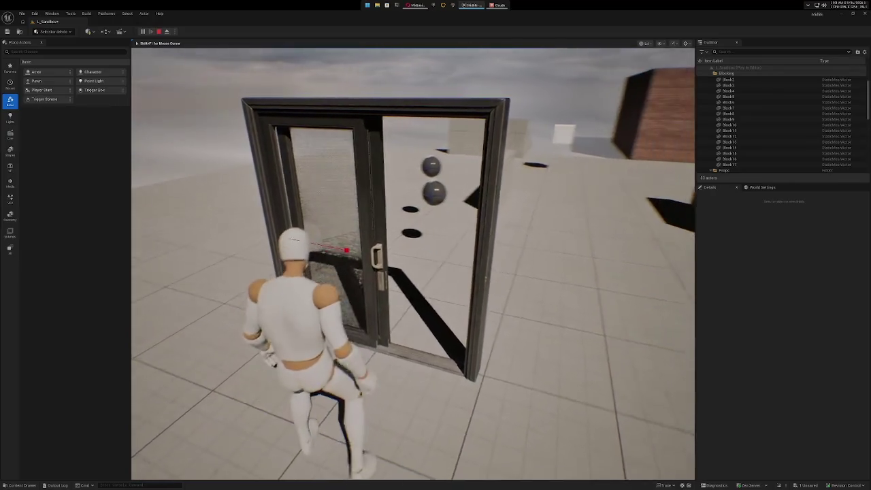
{"action": "key", "text": "w"}
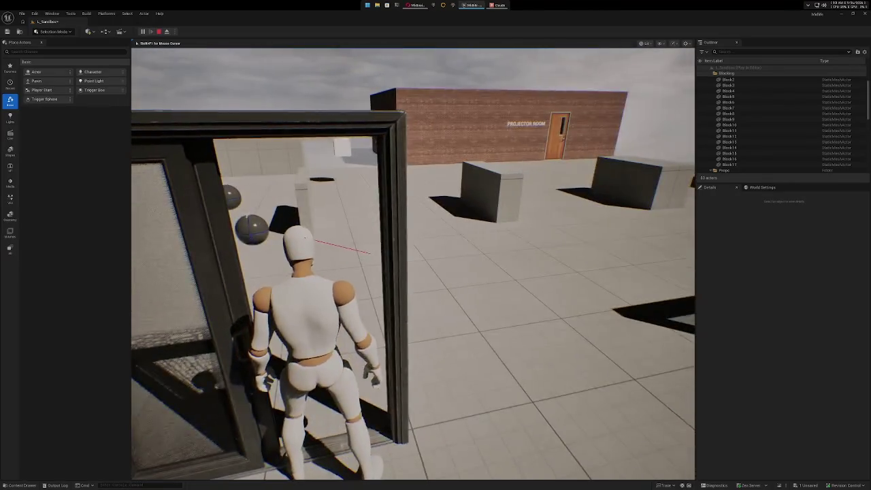
{"action": "key", "text": "w"}
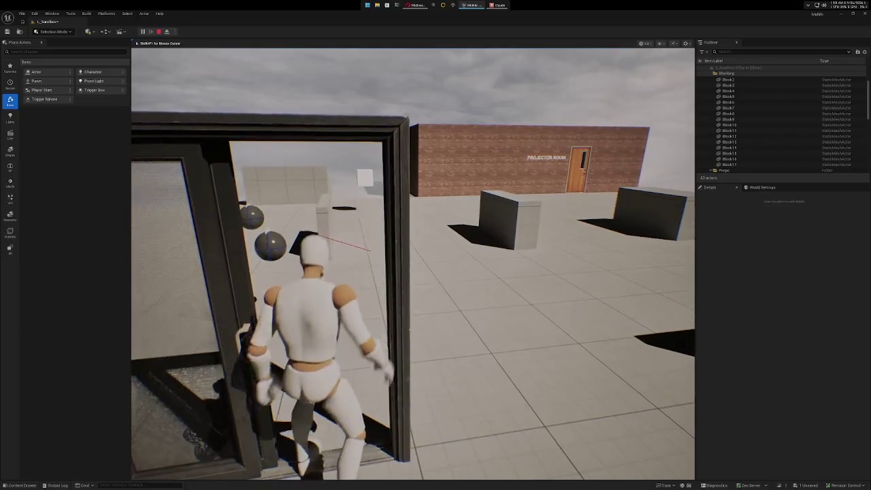
{"action": "key", "text": "s"}
{"action": "key", "text": "w"}
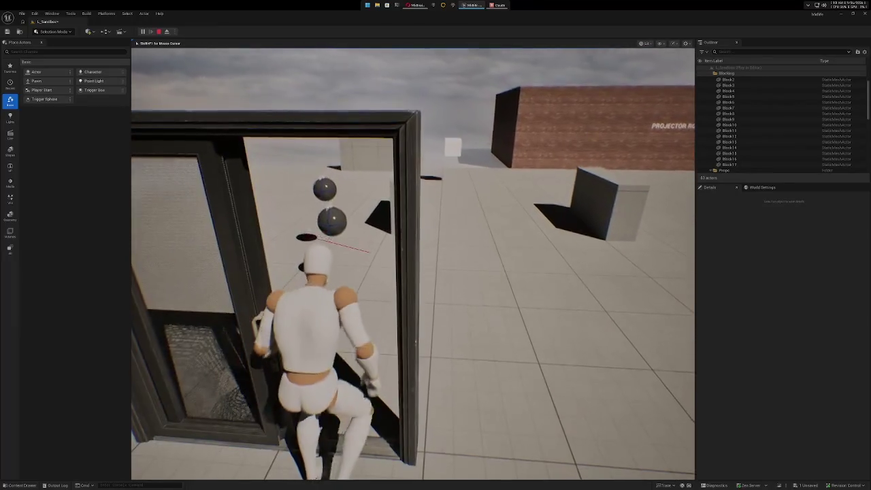
{"action": "key", "text": "w"}
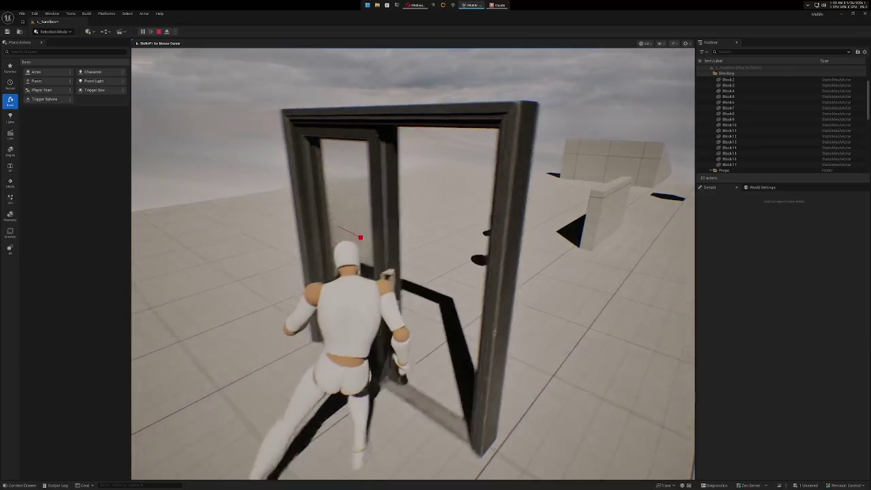
{"action": "key", "text": "w"}
{"action": "key", "text": "s"}
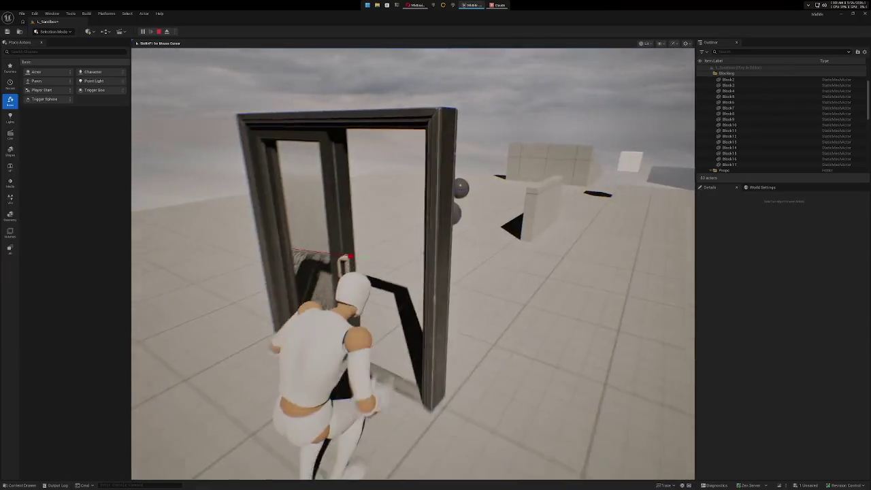
{"action": "key", "text": "w"}
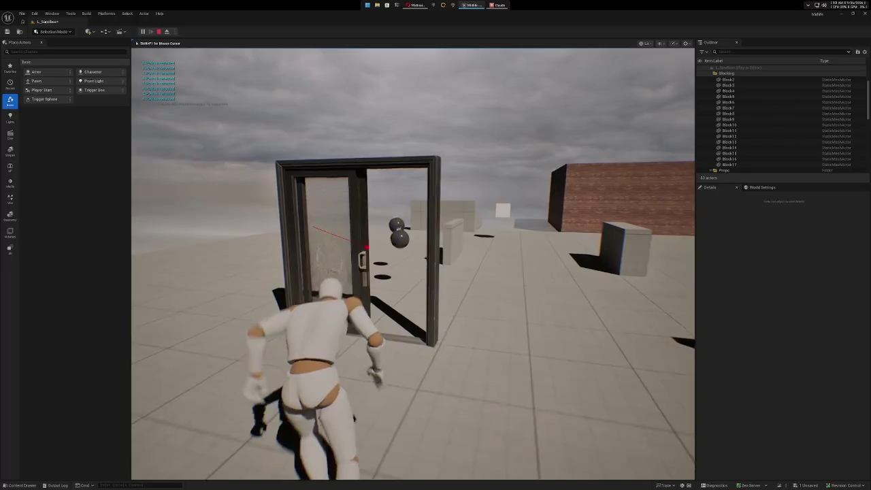
{"action": "key", "text": "a"}
{"action": "key", "text": "d"}
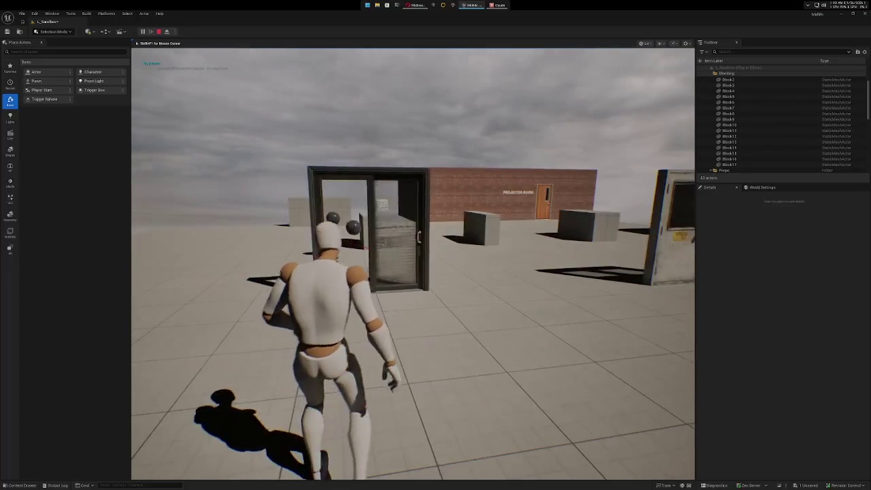
{"action": "key", "text": "w"}
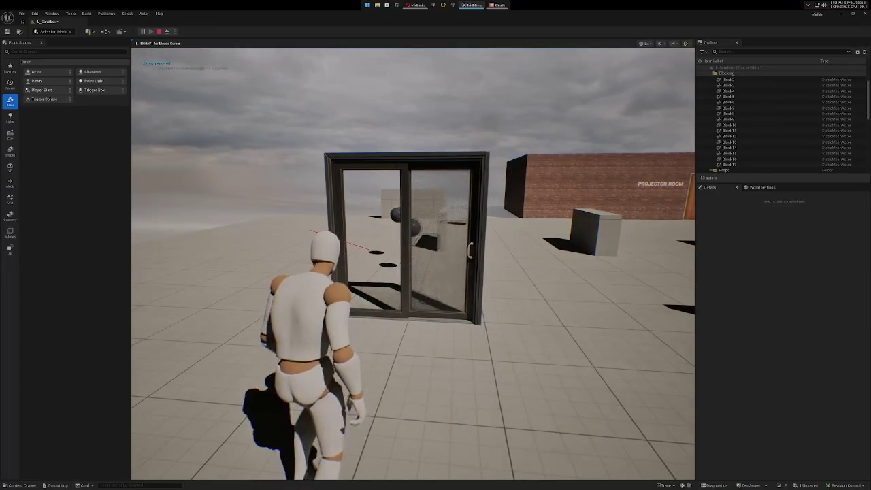
{"action": "key", "text": "Escape"}
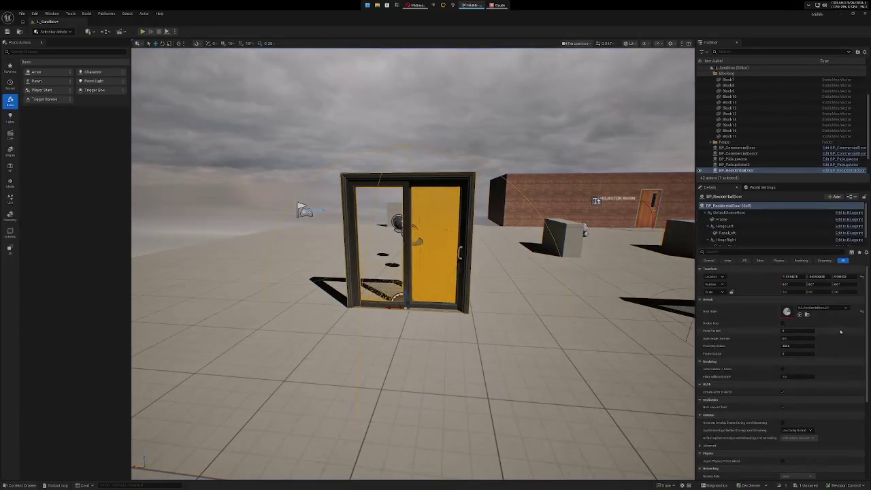
Switch the residential door to a panelled style, briefly trying it as a double door.
{"action": "left_click", "coordinate": [820, 308]}
{"action": "left_click", "coordinate": [832, 383]}
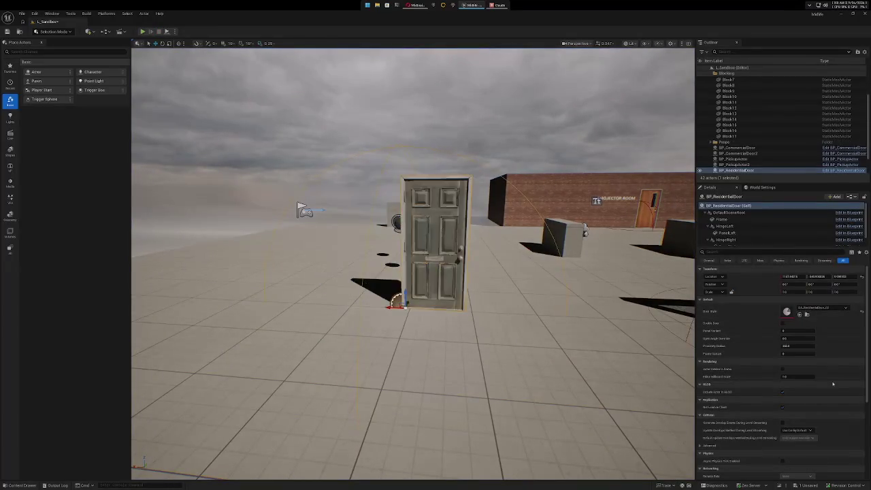
{"action": "key", "text": "f"}
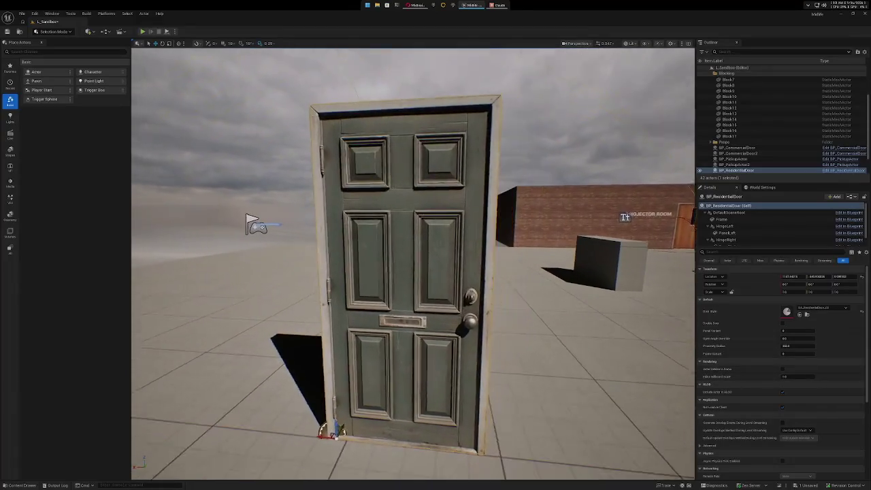
{"action": "left_click", "coordinate": [783, 322]}
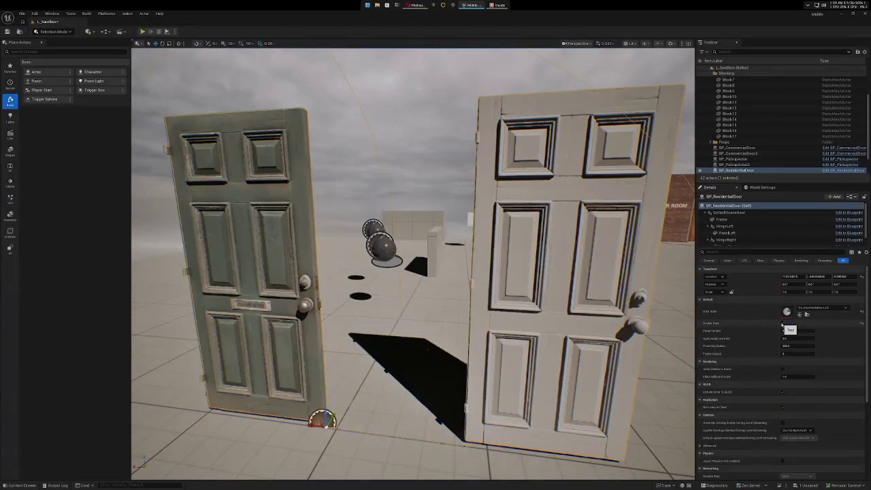
{"action": "left_click", "coordinate": [782, 323]}
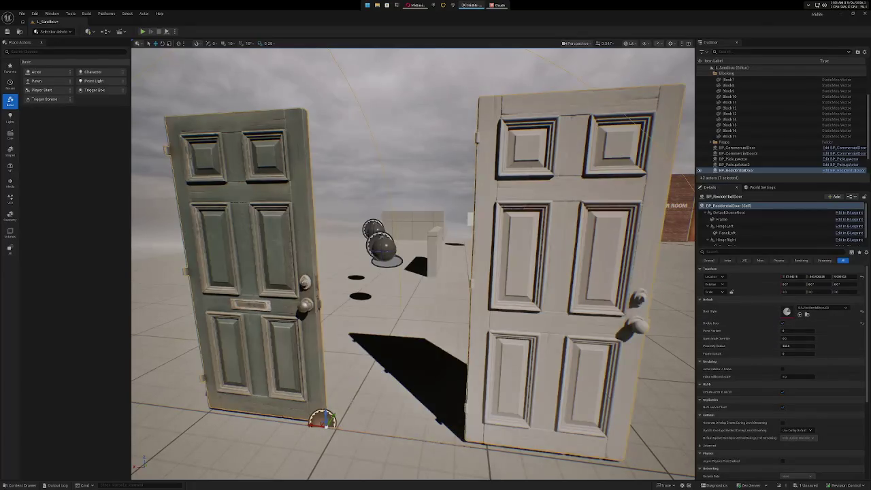
{"action": "scroll", "coordinate": [597, 248], "scroll_direction": "down", "scroll_amount": 5}
{"action": "mouse_move", "coordinate": [598, 247]}
{"action": "left_mouse_down"}
{"action": "mouse_move", "coordinate": [544, 248]}
{"action": "mouse_move", "coordinate": [646, 247]}
{"action": "mouse_move", "coordinate": [564, 224]}
{"action": "left_mouse_up"}
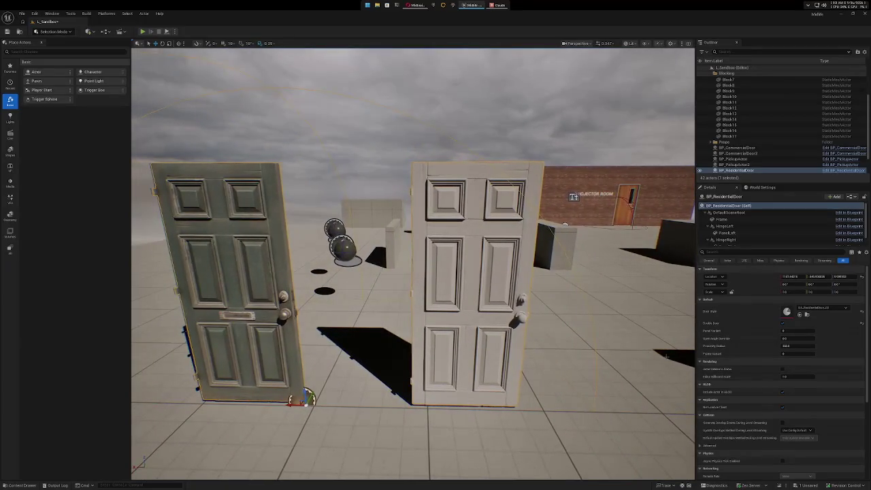
{"action": "left_click", "coordinate": [783, 323]}
Apply the brown wooden door style, keeping it single after a double-door test.
{"action": "left_click", "coordinate": [846, 307]}
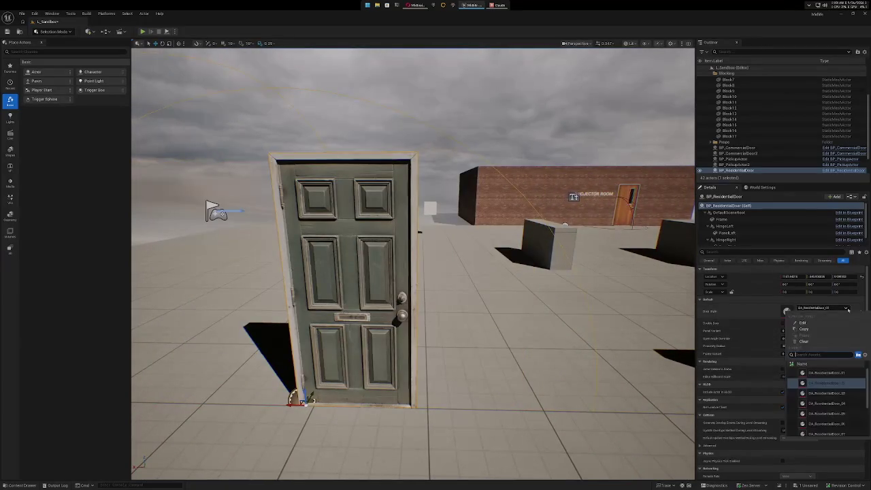
{"action": "left_click", "coordinate": [825, 392]}
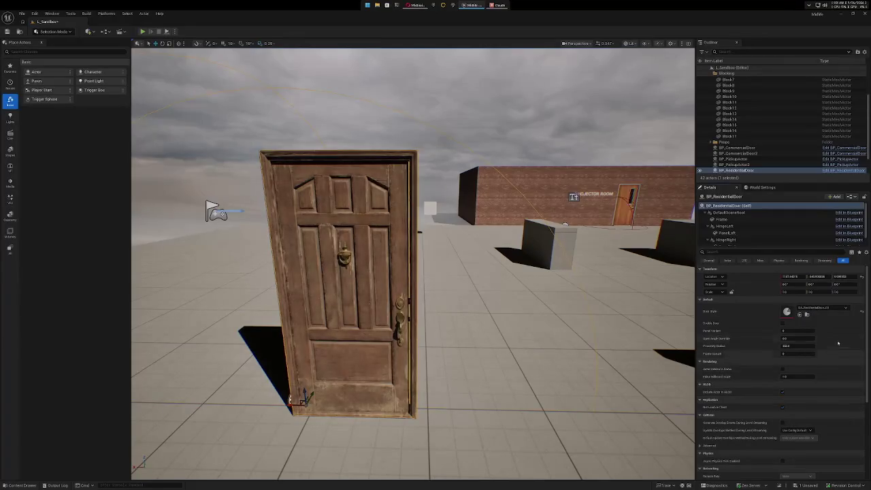
{"action": "left_click", "coordinate": [783, 323]}
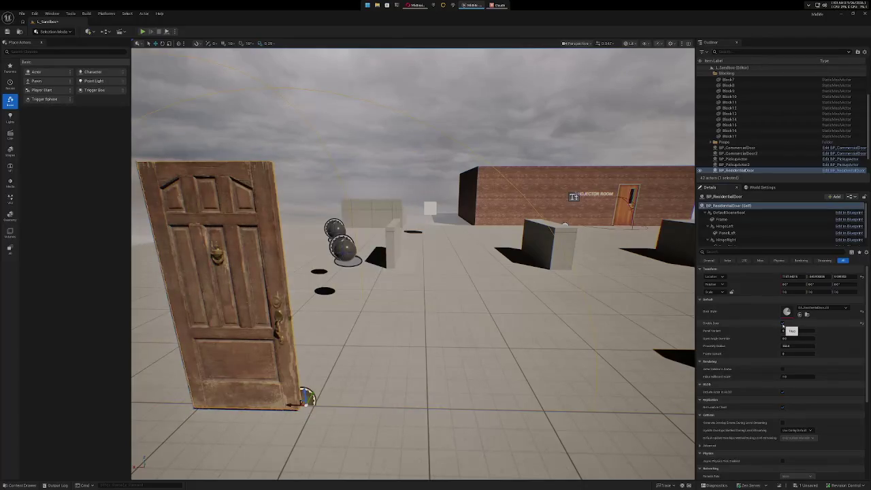
{"action": "left_click", "coordinate": [783, 324]}
{"action": "left_click", "coordinate": [846, 307]}
{"action": "scroll", "coordinate": [829, 401], "scroll_direction": "down", "scroll_amount": 3}
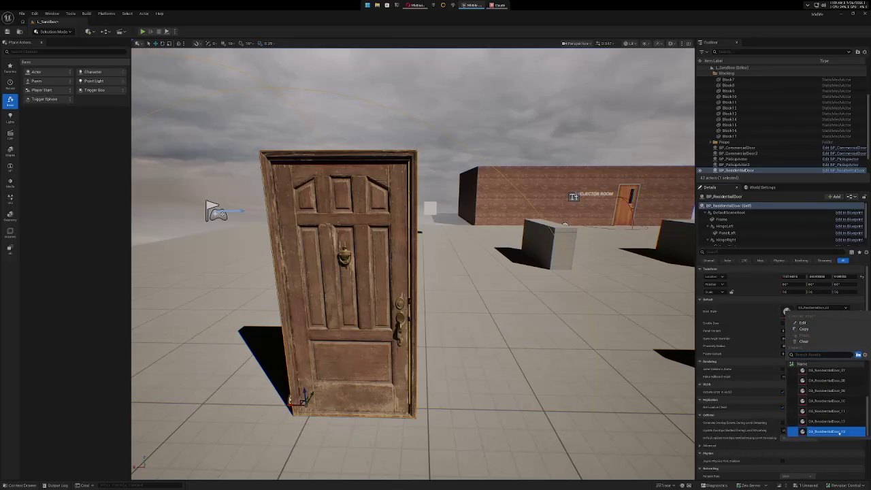
Apply the DA_ResidentialDoor_13 glass style as a double door and inspect it.
{"action": "left_click", "coordinate": [839, 433]}
{"action": "key", "text": "f"}
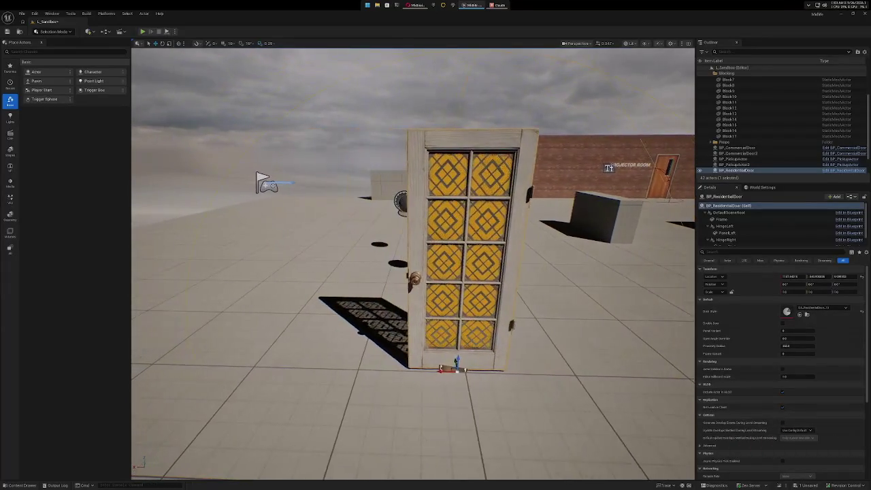
{"action": "left_click", "coordinate": [782, 324]}
{"action": "mouse_move", "coordinate": [413, 272]}
{"action": "left_mouse_down"}
{"action": "mouse_move", "coordinate": [408, 231]}
{"action": "mouse_move", "coordinate": [449, 228]}
{"action": "left_mouse_up"}
{"action": "key", "text": "f"}
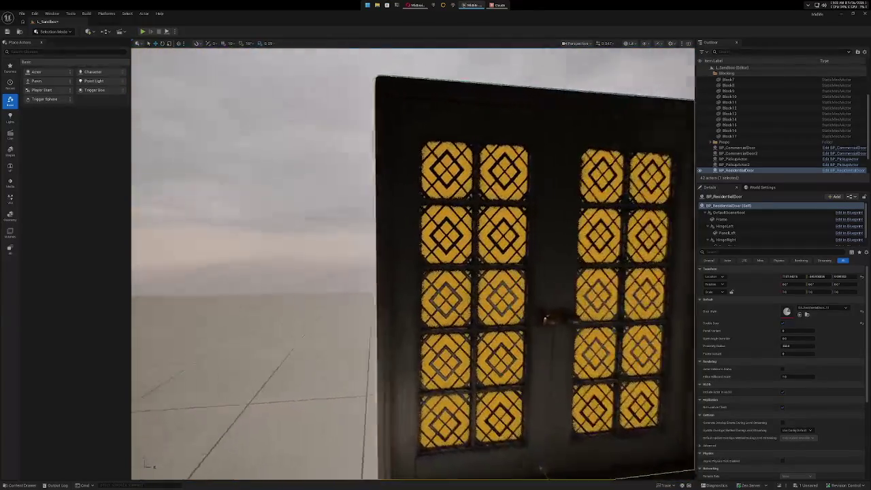
{"action": "left_click_drag", "start_coordinate": [413, 272], "coordinate": [367, 266]}
{"action": "key", "text": "f"}
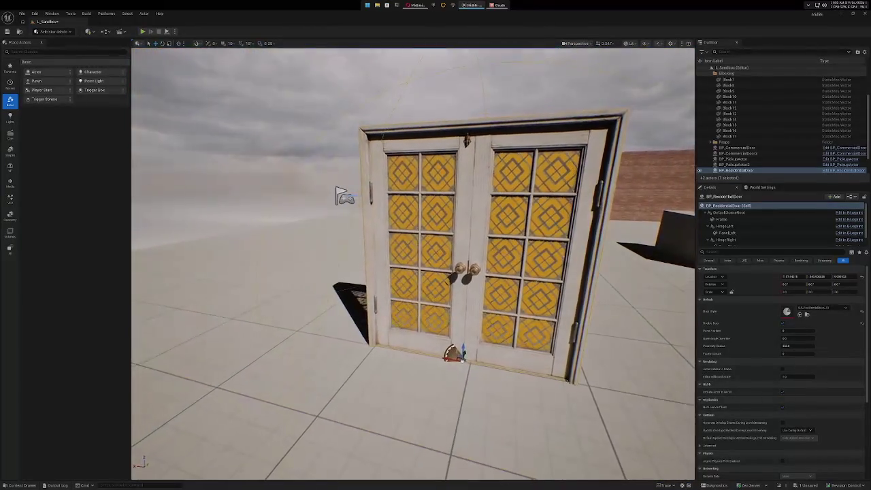
Switch to the wooden panel style, orbit around it, and revert to a single door.
{"action": "left_click", "coordinate": [845, 307]}
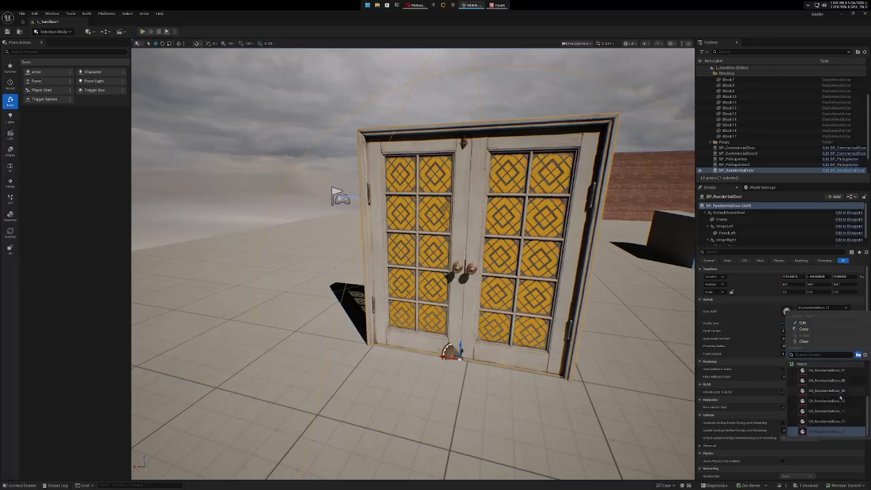
{"action": "left_click", "coordinate": [841, 422]}
{"action": "mouse_move", "coordinate": [598, 320]}
{"action": "left_mouse_down"}
{"action": "mouse_move", "coordinate": [578, 286]}
{"action": "mouse_move", "coordinate": [599, 313]}
{"action": "left_mouse_up"}
{"action": "mouse_move", "coordinate": [408, 272]}
{"action": "left_mouse_down"}
{"action": "mouse_move", "coordinate": [408, 293]}
{"action": "mouse_move", "coordinate": [425, 269]}
{"action": "left_mouse_up"}
{"action": "left_click_drag", "start_coordinate": [537, 319], "coordinate": [539, 320]}
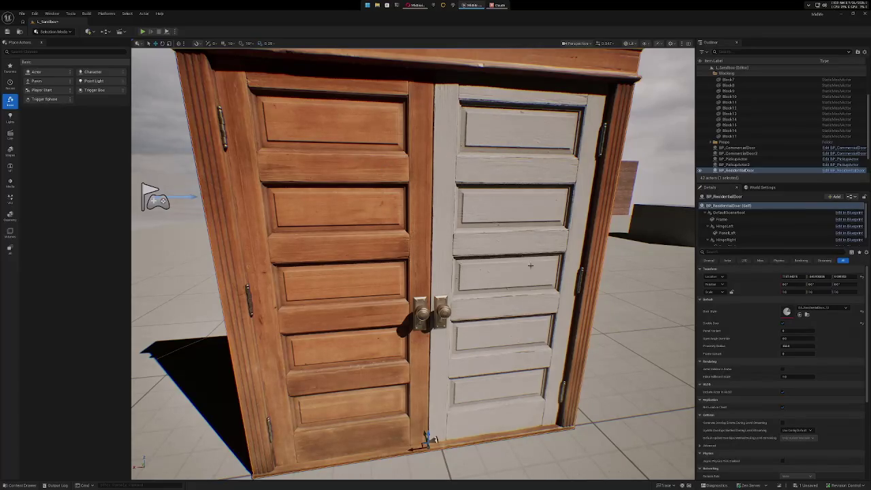
{"action": "left_click", "coordinate": [782, 323]}
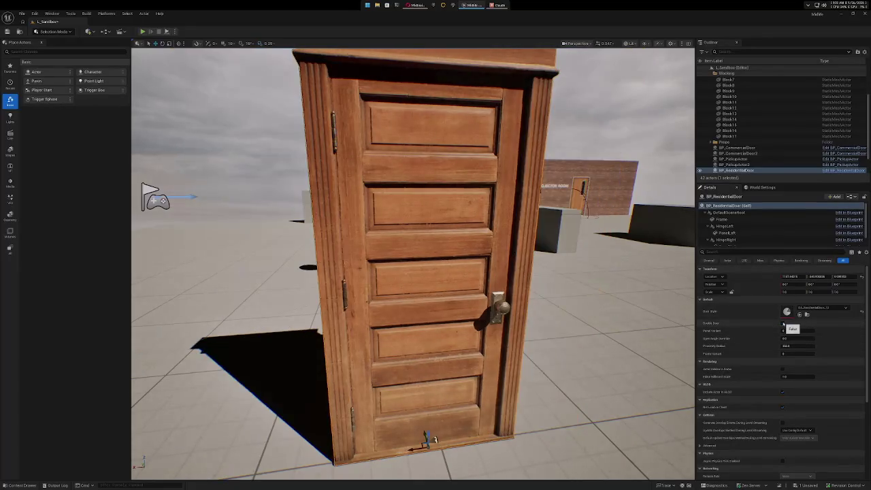
{"action": "mouse_move", "coordinate": [613, 295]}
{"action": "left_mouse_down"}
{"action": "mouse_move", "coordinate": [503, 295]}
{"action": "mouse_move", "coordinate": [585, 295]}
{"action": "left_mouse_up"}
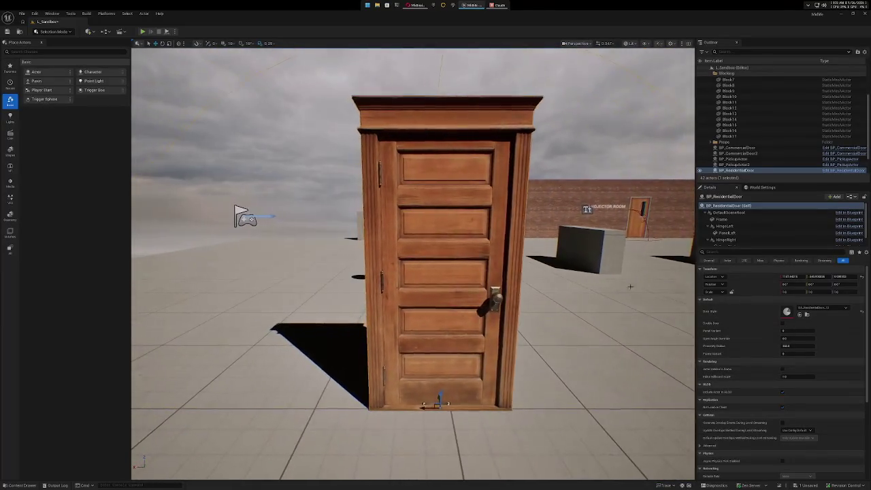
Switch the door to the white six-panel style and make it a brown double door.
{"action": "left_click", "coordinate": [846, 308]}
{"action": "left_click", "coordinate": [843, 411]}
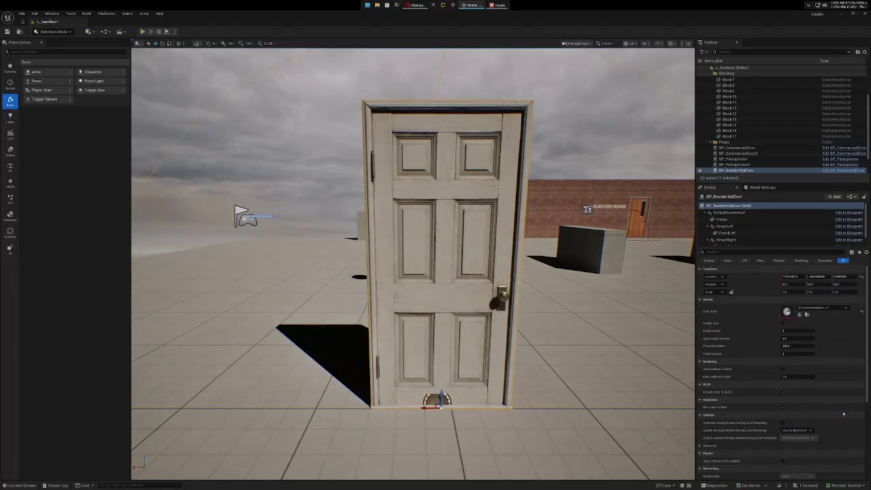
{"action": "left_click", "coordinate": [782, 323]}
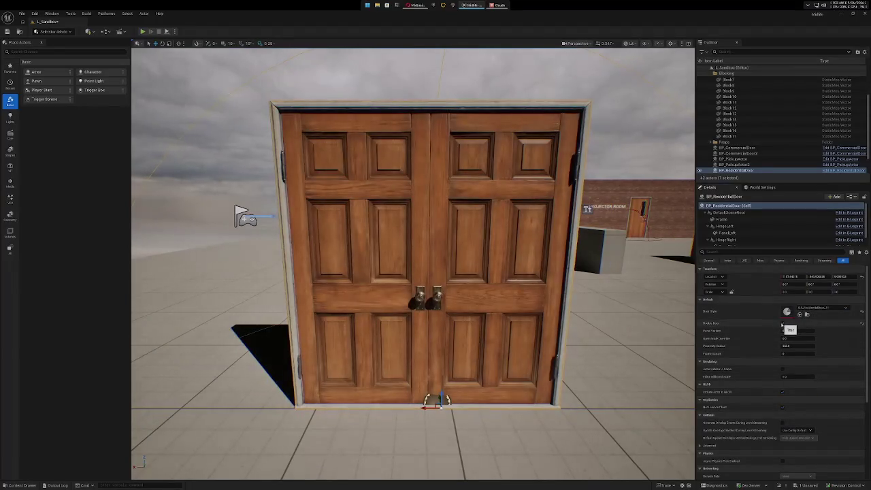
{"action": "mouse_move", "coordinate": [408, 272]}
{"action": "left_mouse_down"}
{"action": "mouse_move", "coordinate": [408, 204]}
{"action": "mouse_move", "coordinate": [422, 306]}
{"action": "mouse_move", "coordinate": [449, 259]}
{"action": "mouse_move", "coordinate": [421, 268]}
{"action": "mouse_move", "coordinate": [463, 266]}
{"action": "left_mouse_up"}
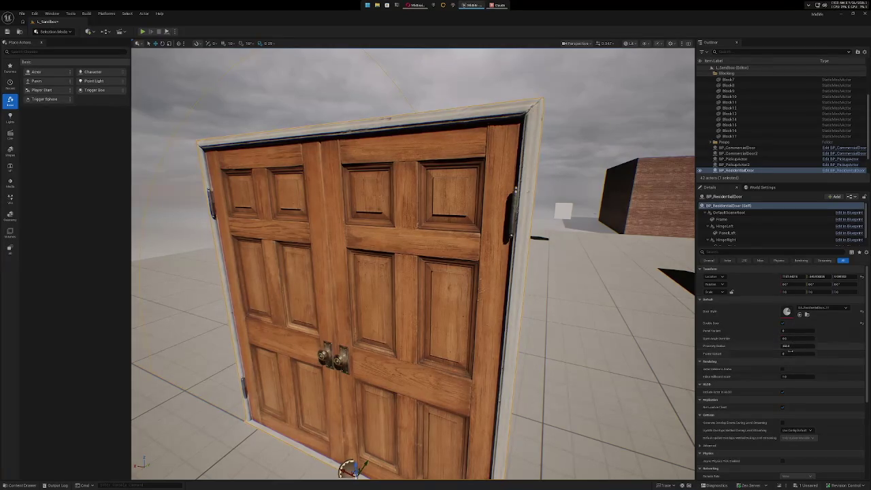
Toggle the door frame off and back on, then return to a single door without a frame.
{"action": "left_click_drag", "start_coordinate": [798, 360], "coordinate": [798, 361]}
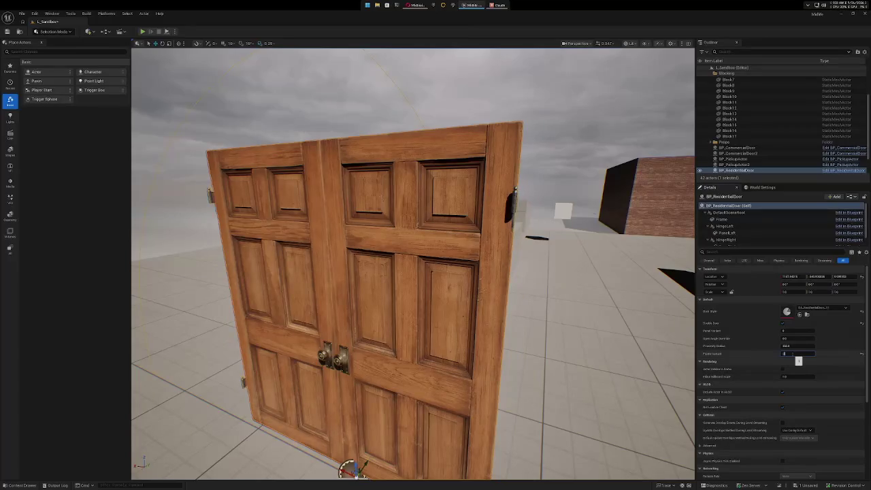
{"action": "left_click_drag", "start_coordinate": [797, 361], "coordinate": [798, 360]}
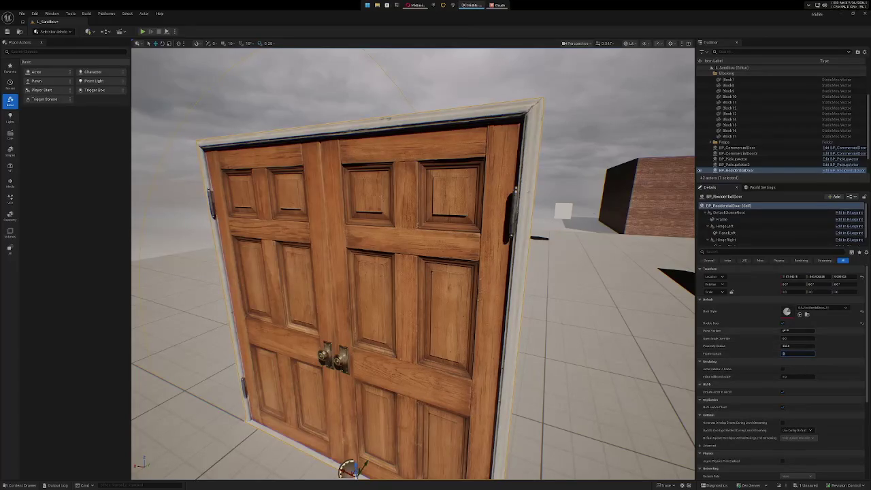
{"action": "left_click", "coordinate": [783, 323]}
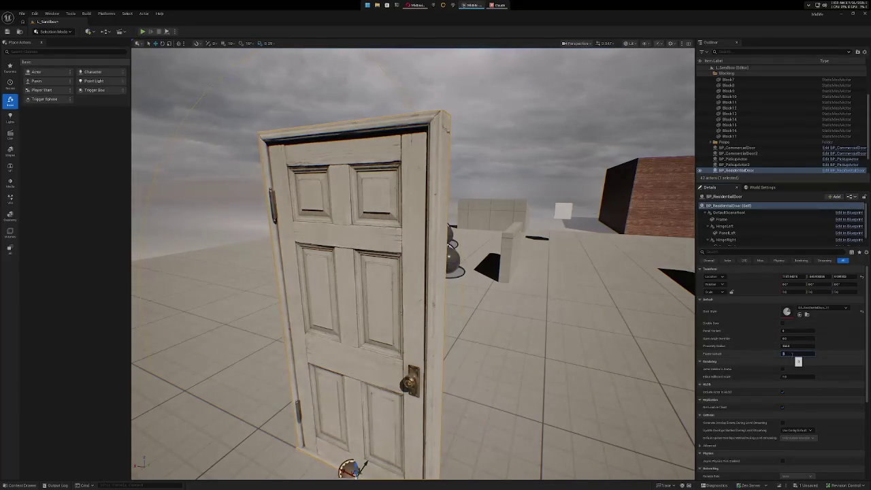
{"action": "left_click_drag", "start_coordinate": [798, 361], "coordinate": [798, 361]}
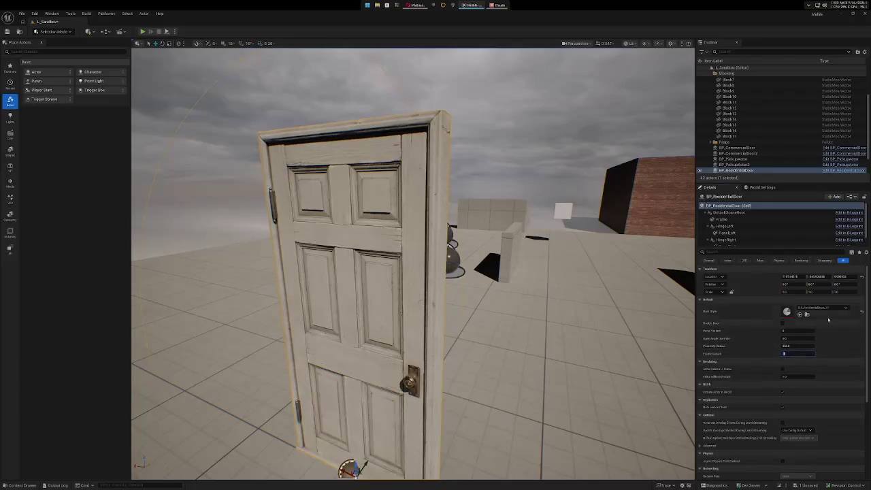
Try the wooden cornice door style, then settle on the yellow screen door style.
{"action": "left_click", "coordinate": [824, 308]}
{"action": "left_click", "coordinate": [841, 421]}
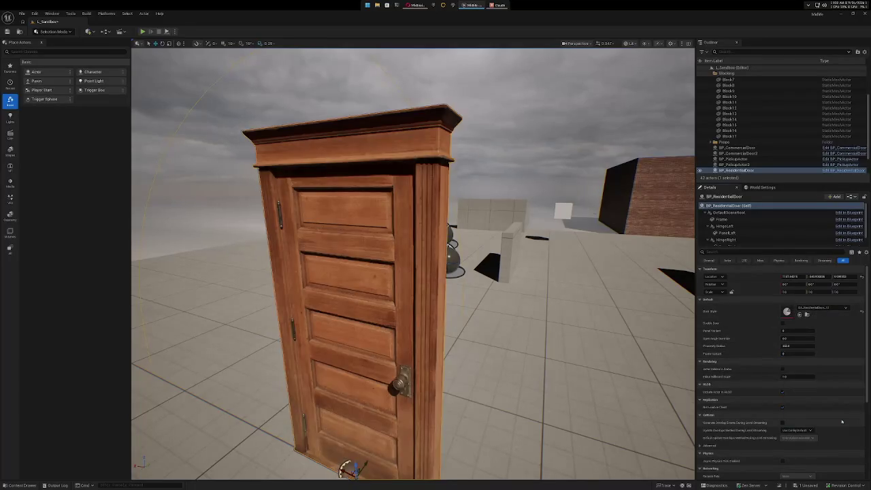
{"action": "left_click", "coordinate": [824, 308]}
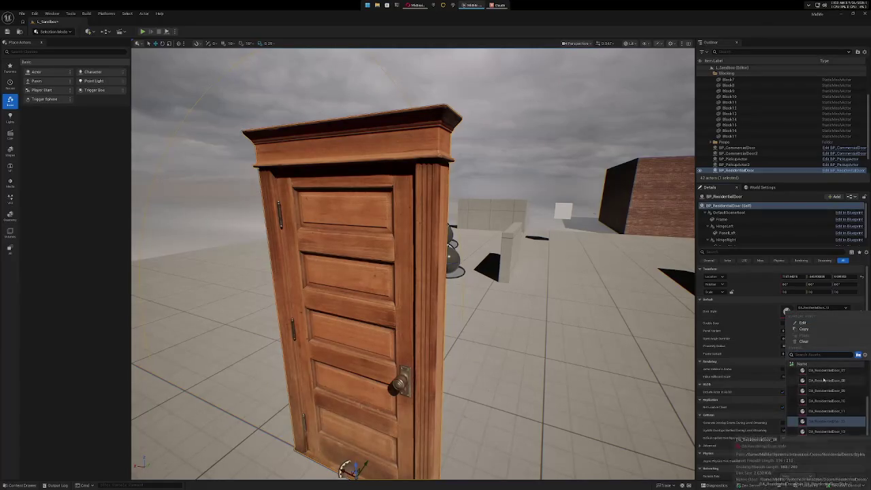
{"action": "left_click", "coordinate": [833, 374]}
Scrub the screen door's Panel Variant values, then switch to the dark sliding-glass style.
{"action": "mouse_move", "coordinate": [408, 272]}
{"action": "left_mouse_down"}
{"action": "mouse_move", "coordinate": [408, 327]}
{"action": "mouse_move", "coordinate": [408, 252]}
{"action": "left_mouse_up"}
{"action": "scroll", "coordinate": [408, 272], "scroll_direction": "up", "scroll_amount": 3}
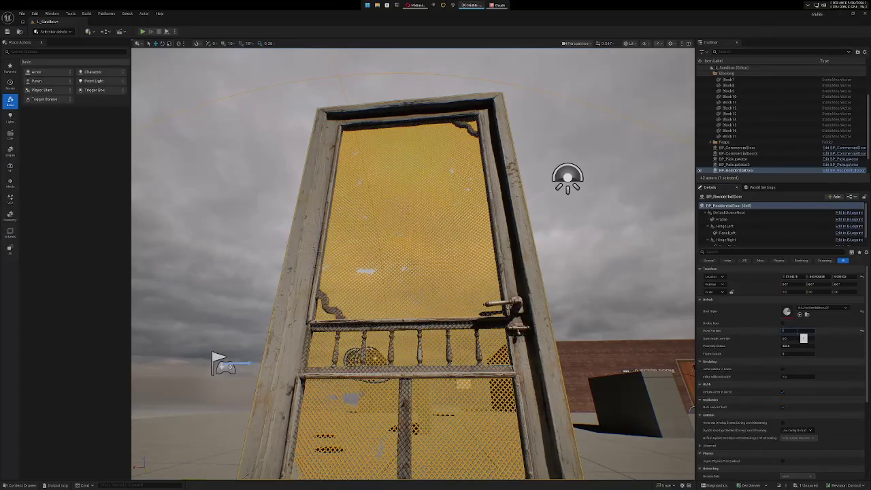
{"action": "left_click_drag", "start_coordinate": [802, 338], "coordinate": [804, 338]}
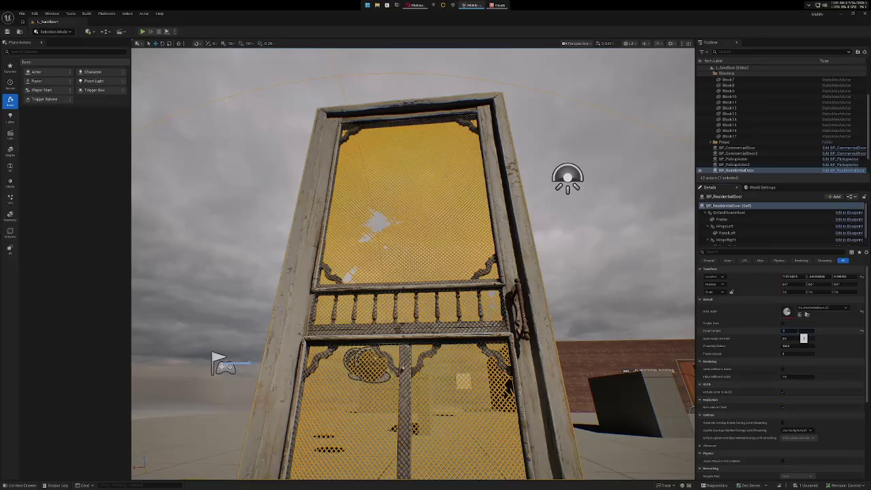
{"action": "left_click_drag", "start_coordinate": [803, 338], "coordinate": [804, 338]}
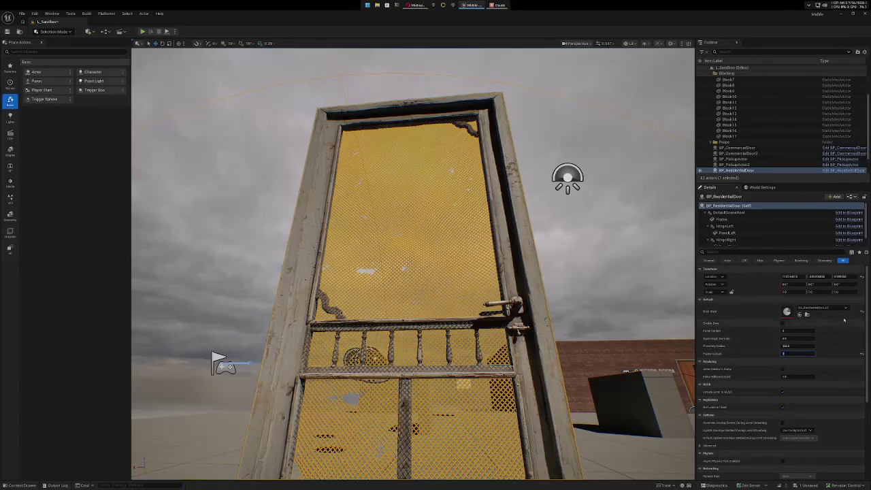
{"action": "left_click", "coordinate": [823, 308]}
{"action": "left_click", "coordinate": [841, 373]}
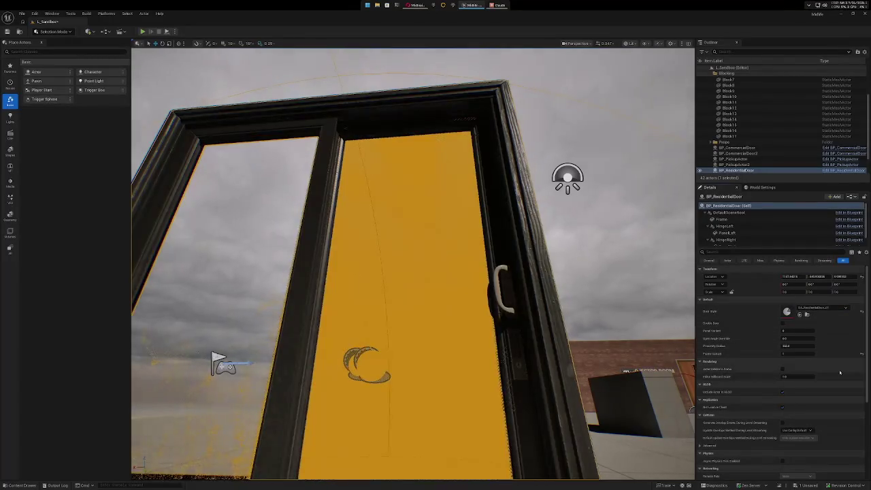
Change the Door Style to the green panelled DA_ResidentialDoor.
{"action": "left_click", "coordinate": [839, 308]}
{"action": "left_click", "coordinate": [826, 383]}
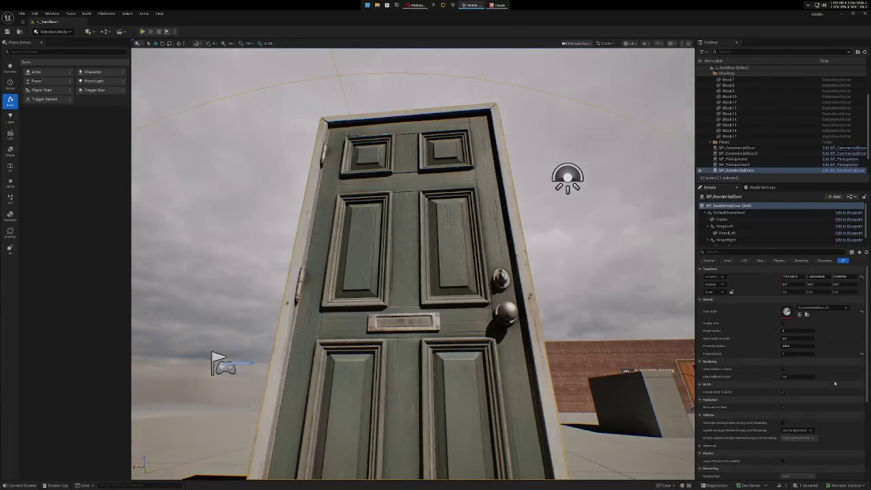
{"action": "scroll", "coordinate": [626, 315], "scroll_direction": "up", "scroll_amount": 5}
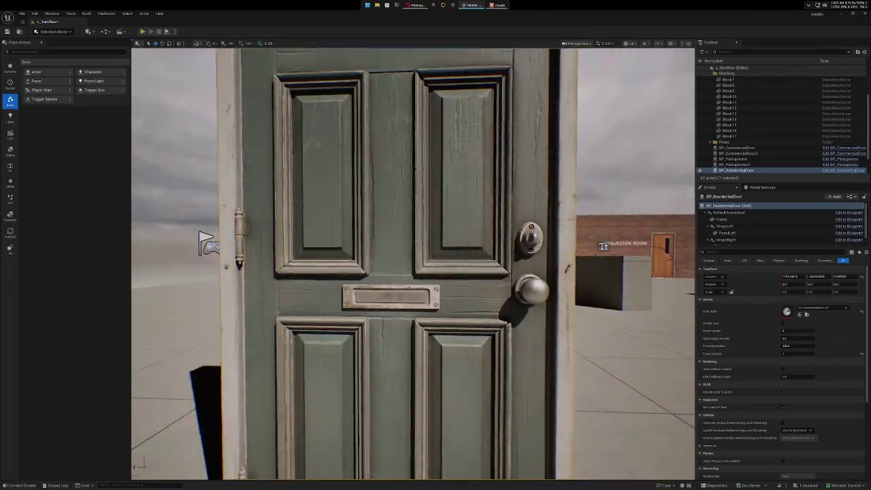
Step through the green door's panel variants and set Panel Variant back to 1.
{"action": "left_click", "coordinate": [797, 331]}
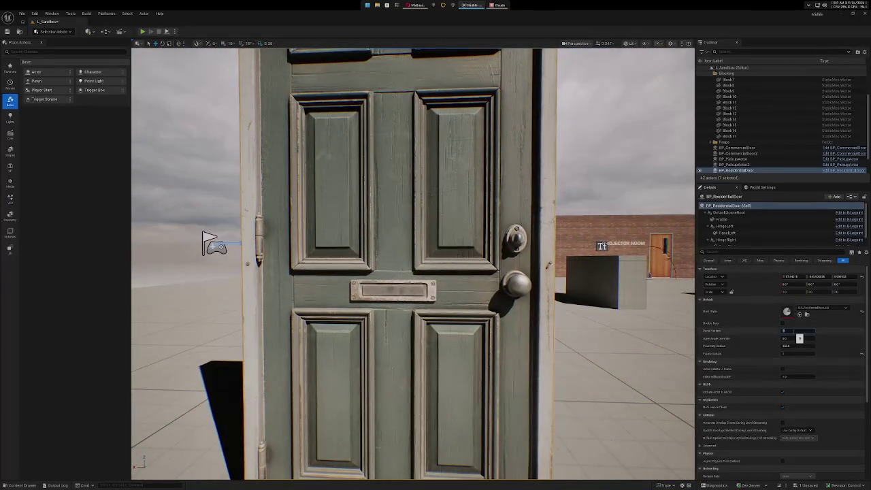
{"action": "key", "text": "Return"}
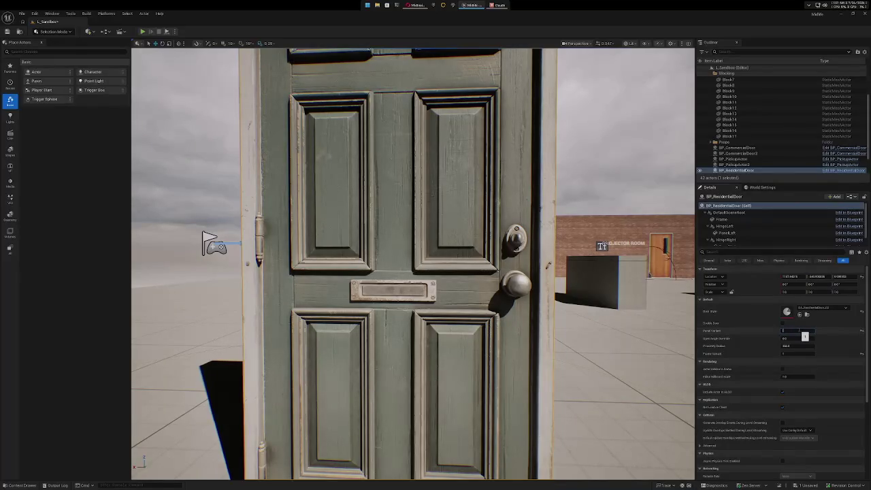
{"action": "key", "text": "Return"}
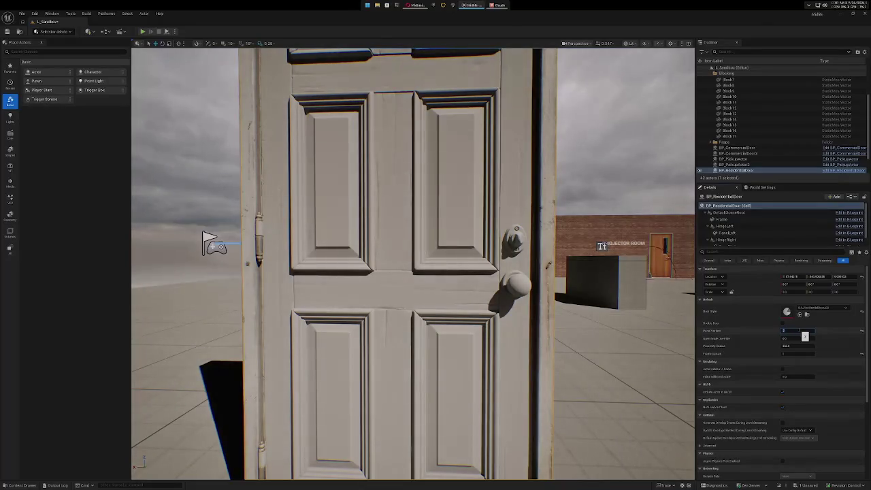
{"action": "key", "text": "Return"}
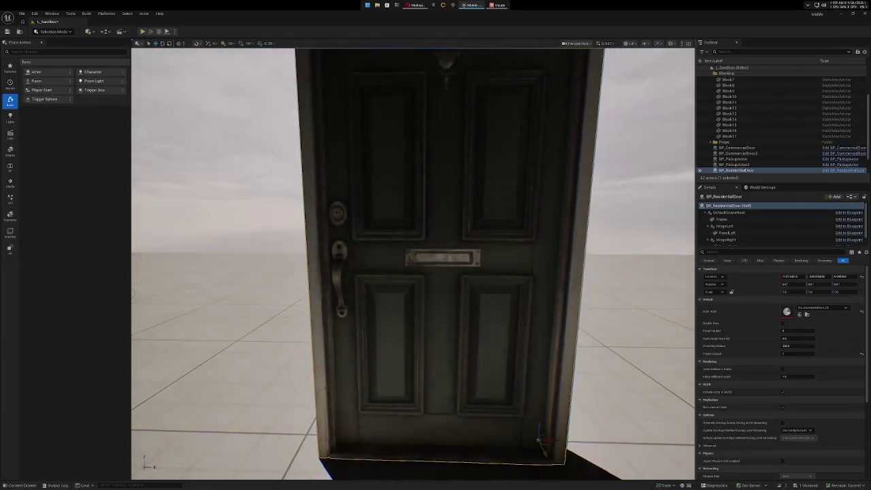
{"action": "left_click", "coordinate": [793, 331]}
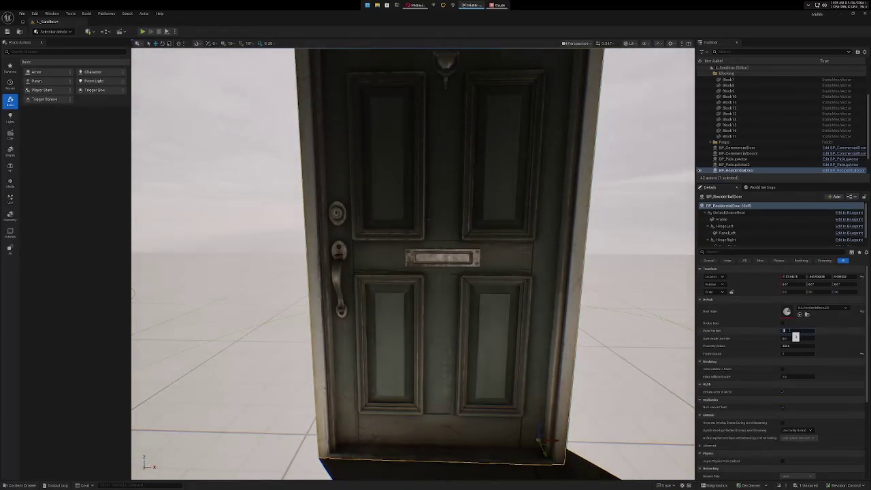
{"action": "type", "text": "1"}
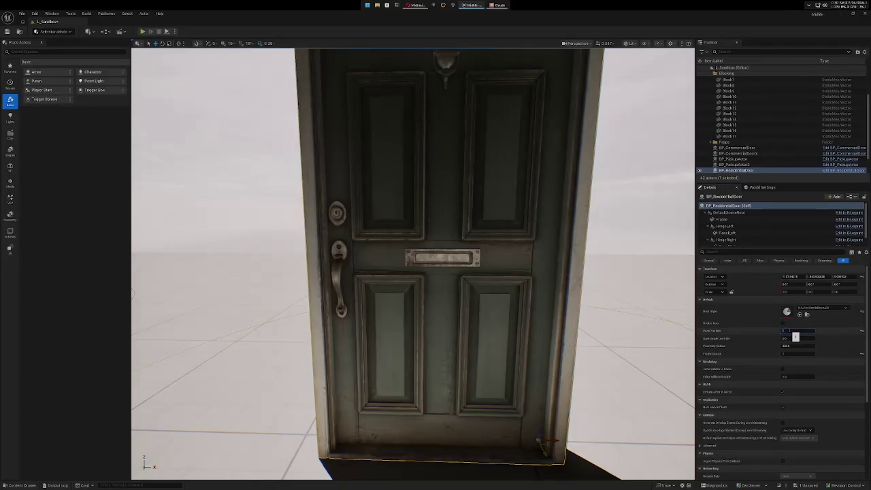
{"action": "key", "text": "Return"}
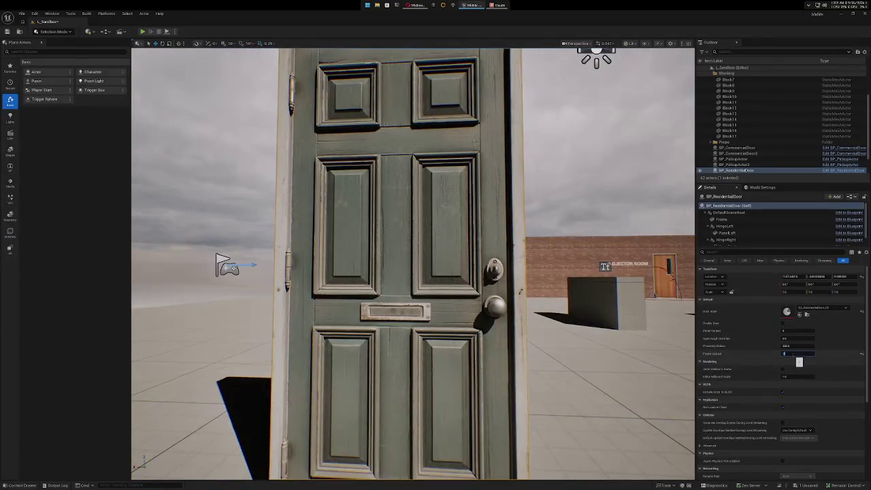
{"action": "left_click", "coordinate": [845, 307]}
Switch the door to the weathered wooden style and set Panel Variant to 1.
{"action": "left_click", "coordinate": [842, 393]}
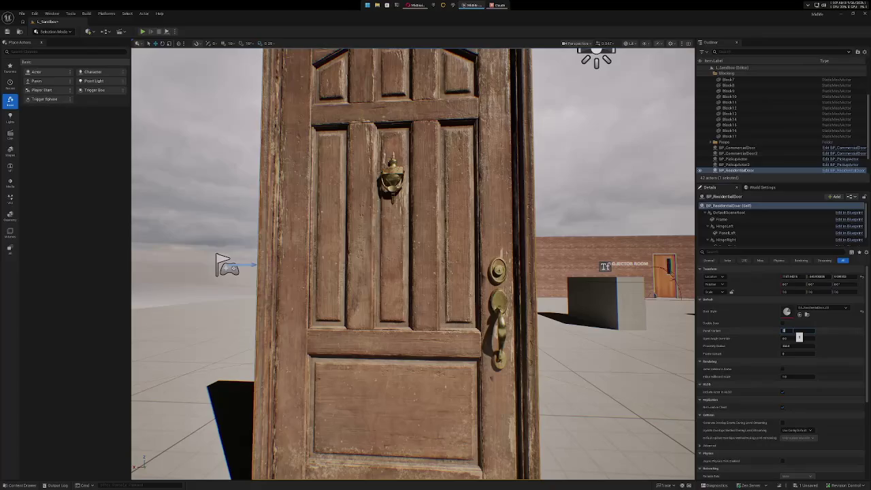
{"action": "mouse_move", "coordinate": [476, 306]}
{"action": "left_mouse_down"}
{"action": "mouse_move", "coordinate": [449, 204]}
{"action": "mouse_move", "coordinate": [486, 228]}
{"action": "left_mouse_up"}
{"action": "left_click", "coordinate": [788, 331]}
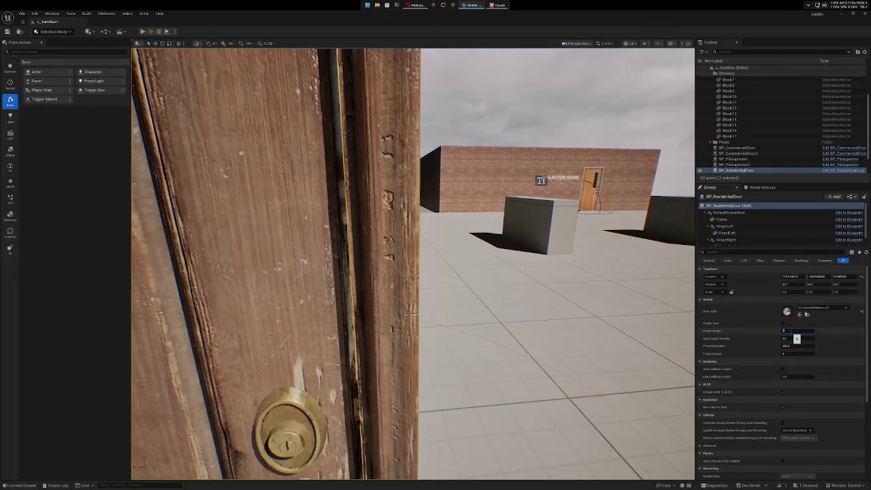
{"action": "type", "text": "1"}
{"action": "key", "text": "Return"}
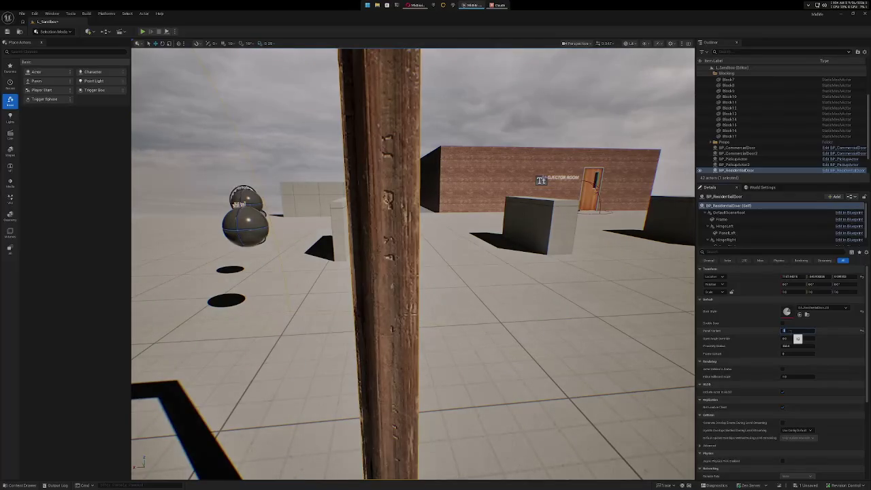
Scrub Panel Variant to compare the wooden door variants, ending on variant 1.
{"action": "left_click_drag", "start_coordinate": [797, 338], "coordinate": [796, 338]}
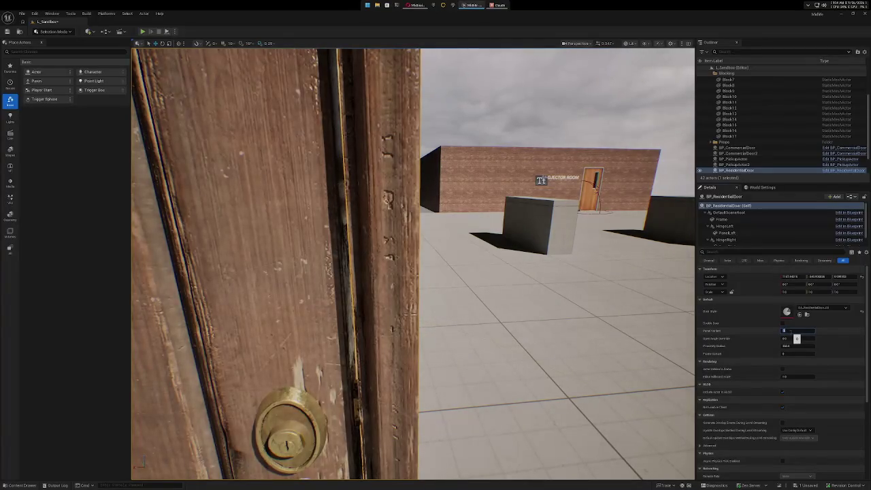
{"action": "type", "text": "1"}
{"action": "key", "text": "Return"}
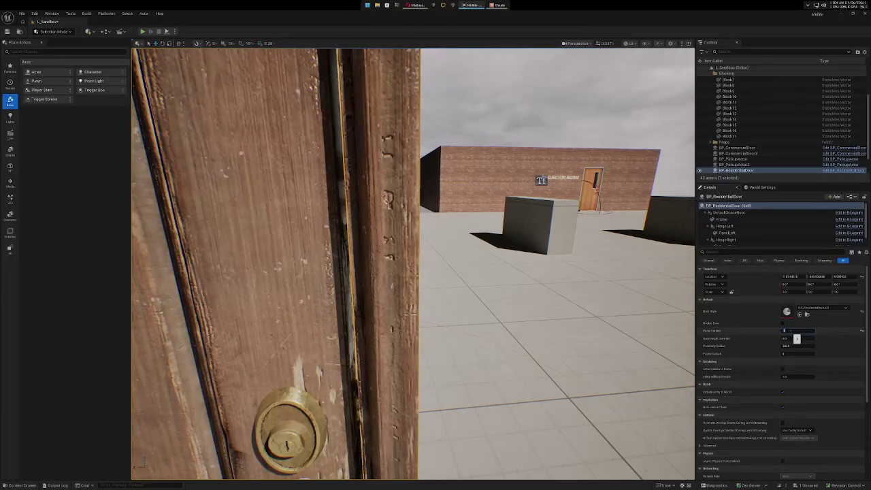
{"action": "mouse_move", "coordinate": [139, 464]}
{"action": "left_mouse_down"}
{"action": "mouse_move", "coordinate": [211, 469]}
{"action": "mouse_move", "coordinate": [197, 469]}
{"action": "left_mouse_up"}
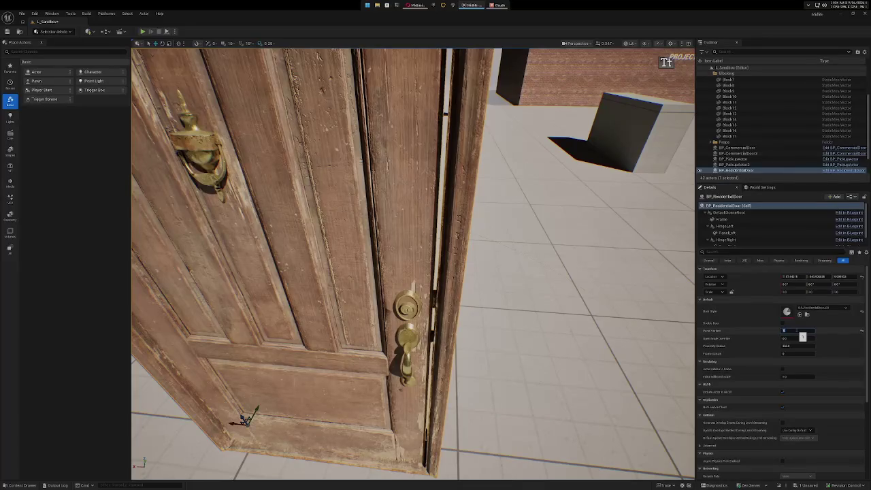
{"action": "key", "text": "Return"}
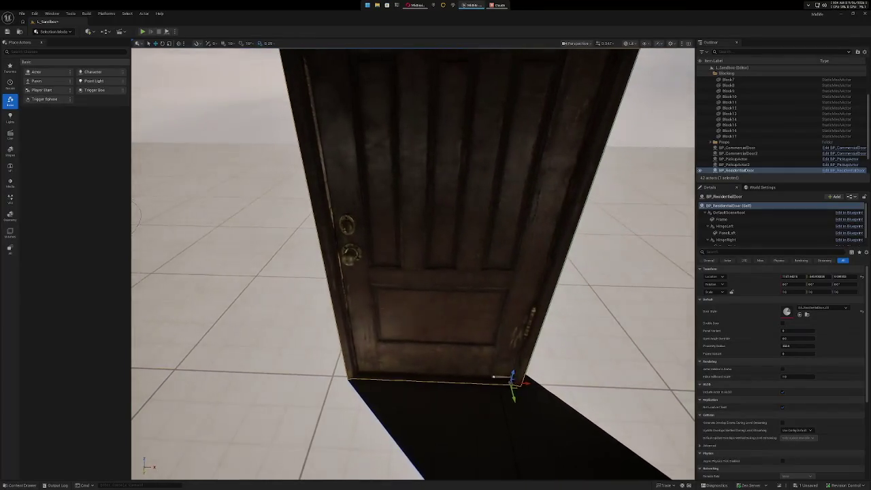
{"action": "left_click", "coordinate": [797, 331]}
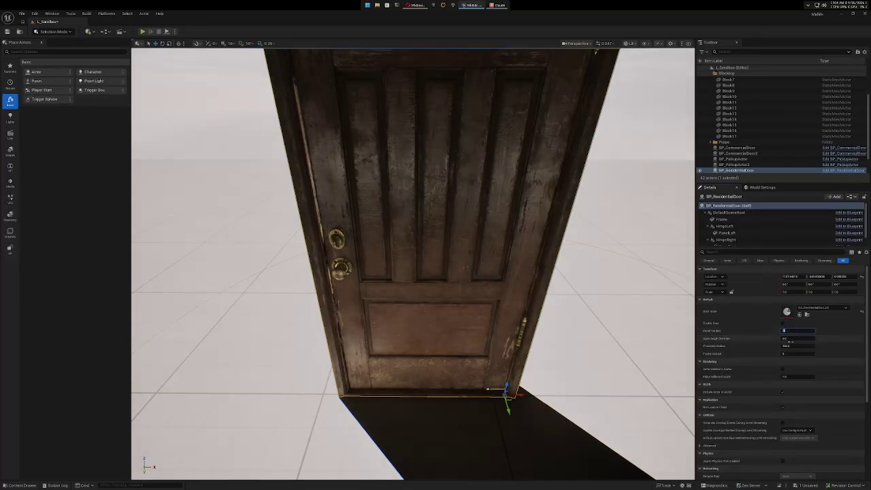
{"action": "left_click", "coordinate": [789, 353]}
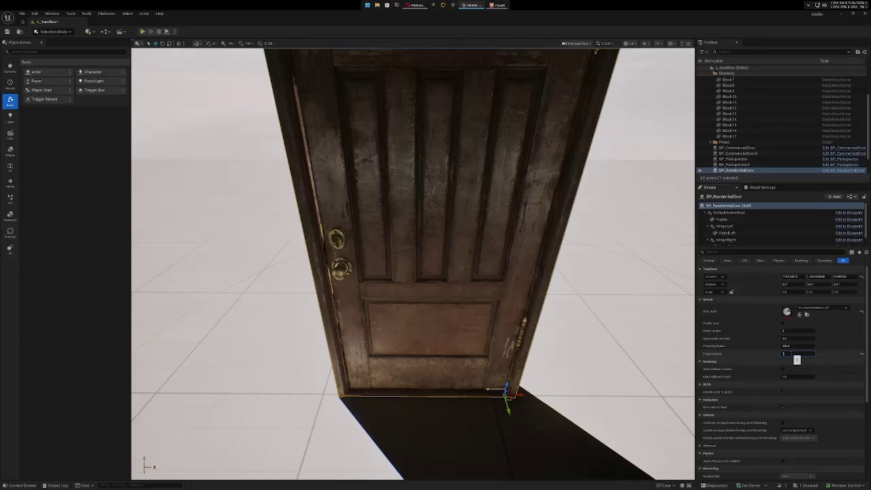
{"action": "mouse_move", "coordinate": [408, 272]}
{"action": "left_mouse_down"}
{"action": "mouse_move", "coordinate": [408, 353]}
{"action": "mouse_move", "coordinate": [422, 353]}
{"action": "left_mouse_up"}
{"action": "left_click_drag", "start_coordinate": [562, 342], "coordinate": [561, 293]}
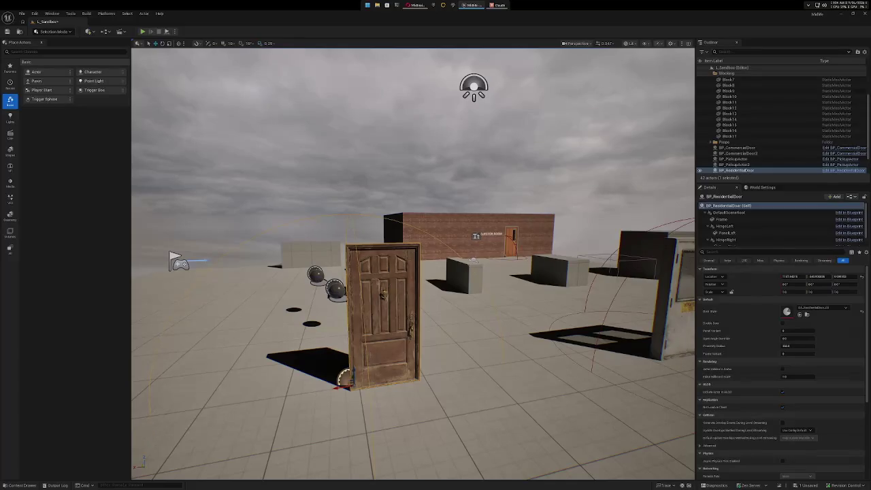
Delete BP_ResidentialDoor and BP_CommercialDoor2 from the level.
{"action": "key", "text": "ctrl+space"}
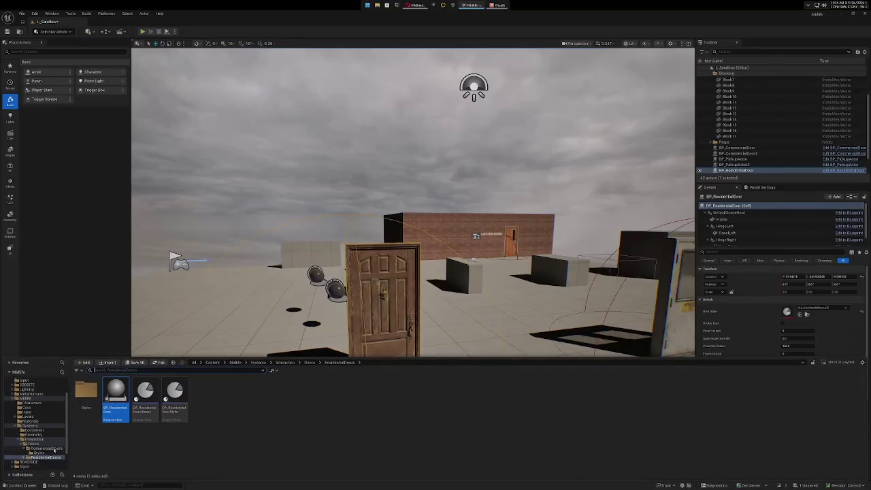
{"action": "left_click_drag", "start_coordinate": [413, 204], "coordinate": [412, 153]}
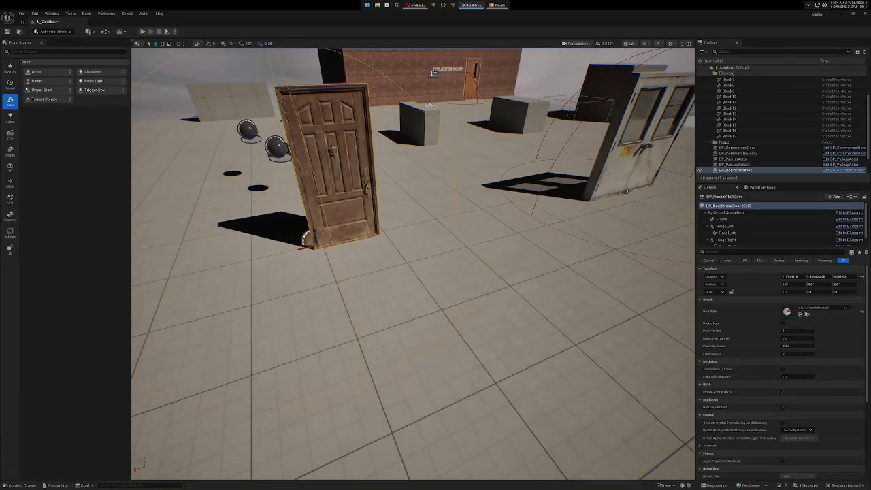
{"action": "left_click", "coordinate": [738, 170]}
{"action": "key", "text": "Delete"}
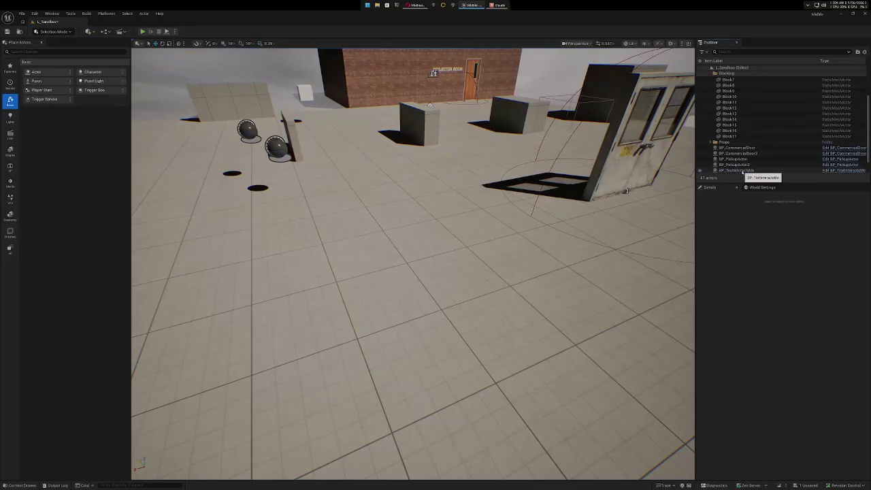
{"action": "left_click", "coordinate": [626, 190]}
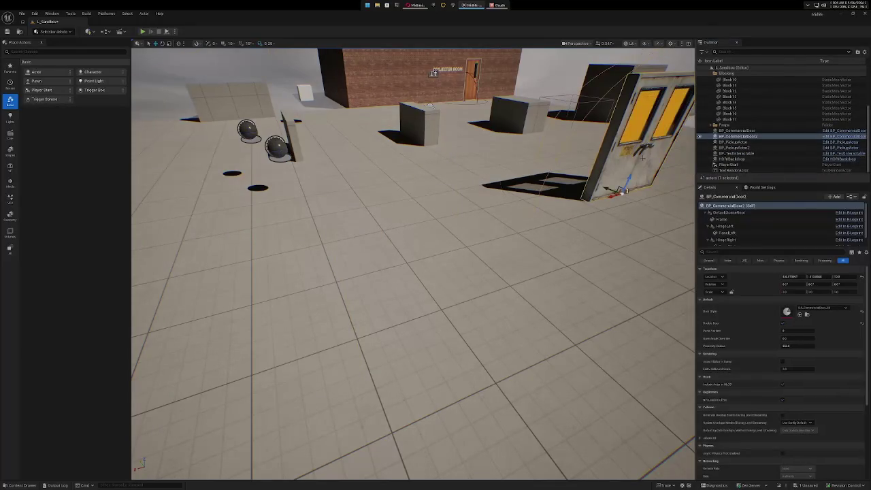
{"action": "key", "text": "Delete"}
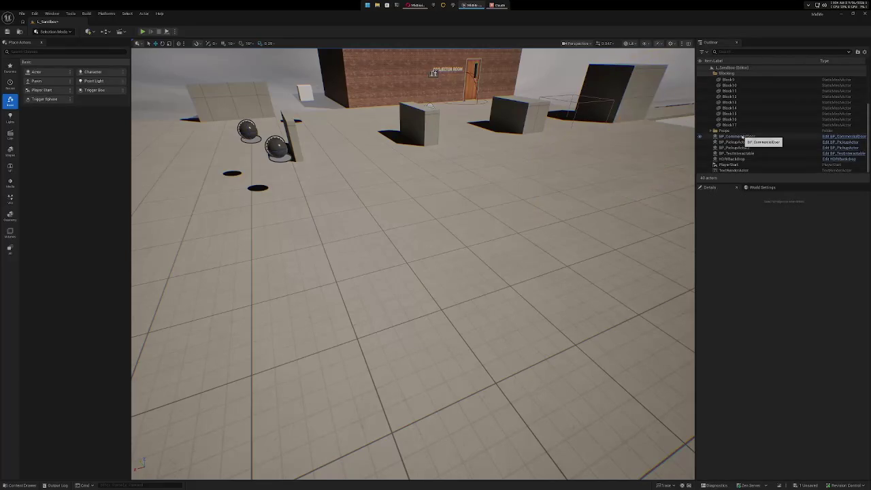
Open the Fab content marketplace from the Content Drawer.
{"action": "left_click_drag", "start_coordinate": [521, 285], "coordinate": [522, 247]}
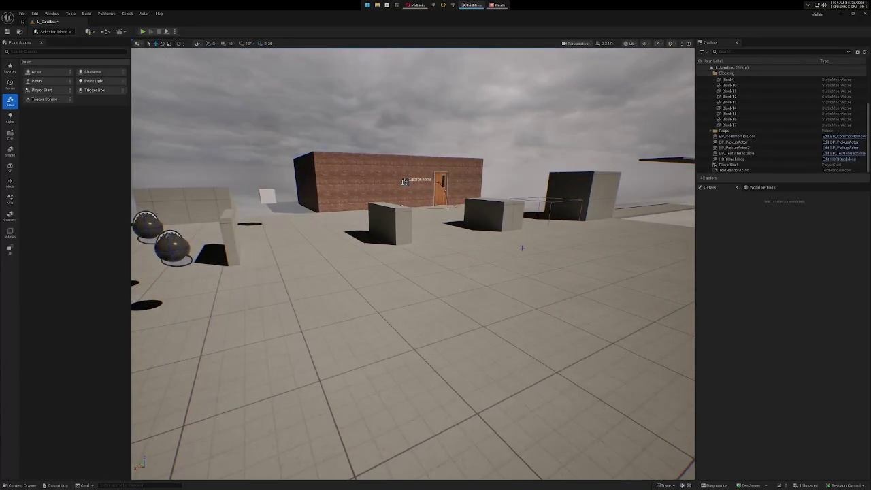
{"action": "key", "text": "ctrl+space"}
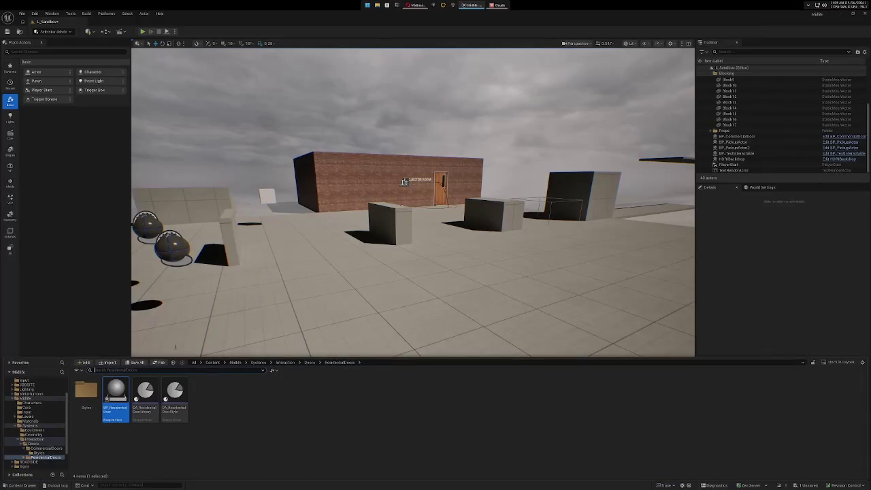
{"action": "left_click", "coordinate": [158, 362]}
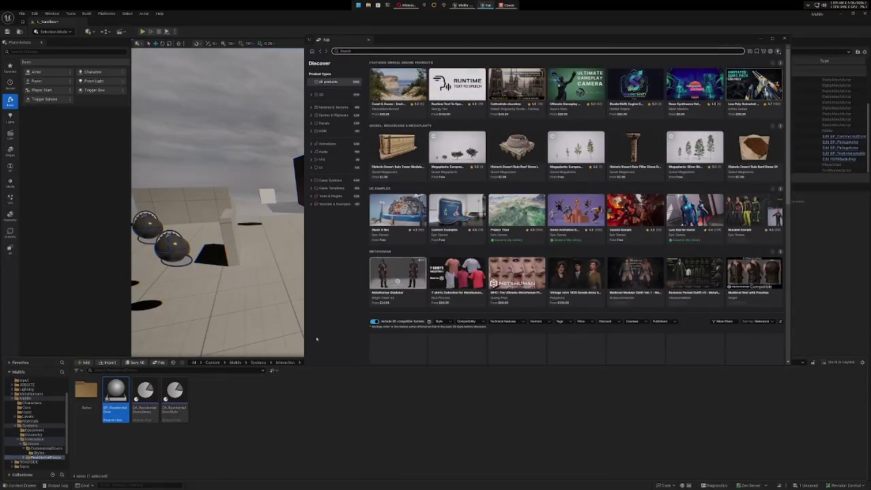
Switch the Fab window from Discover to the My Library page.
{"action": "left_click", "coordinate": [328, 281]}
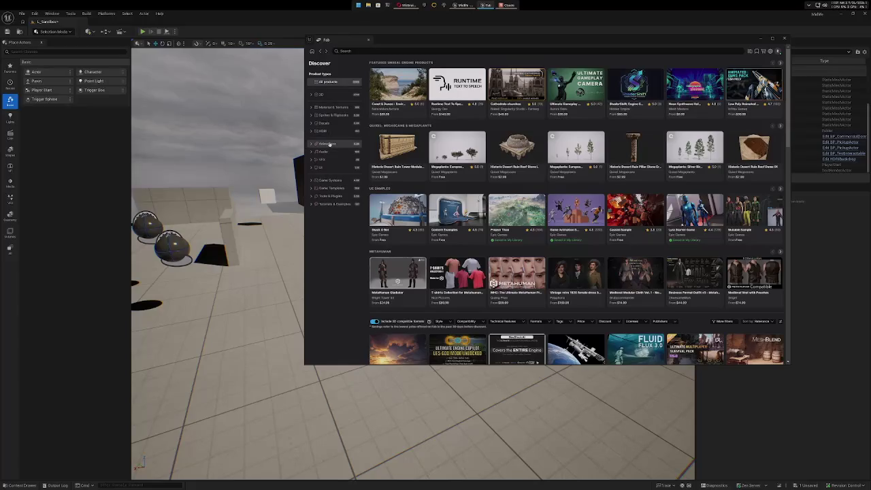
{"action": "left_click", "coordinate": [749, 52]}
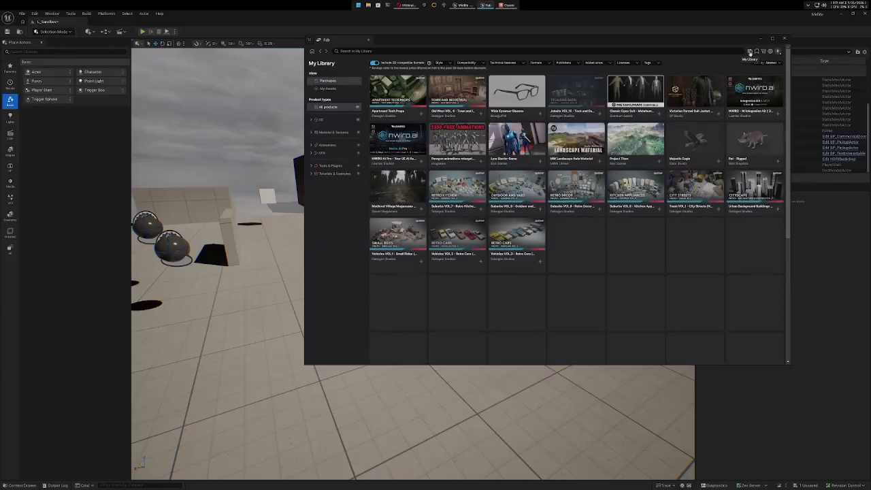
{"action": "scroll", "coordinate": [593, 217], "scroll_direction": "down", "scroll_amount": 2}
{"action": "scroll", "coordinate": [593, 217], "scroll_direction": "up", "scroll_amount": 2}
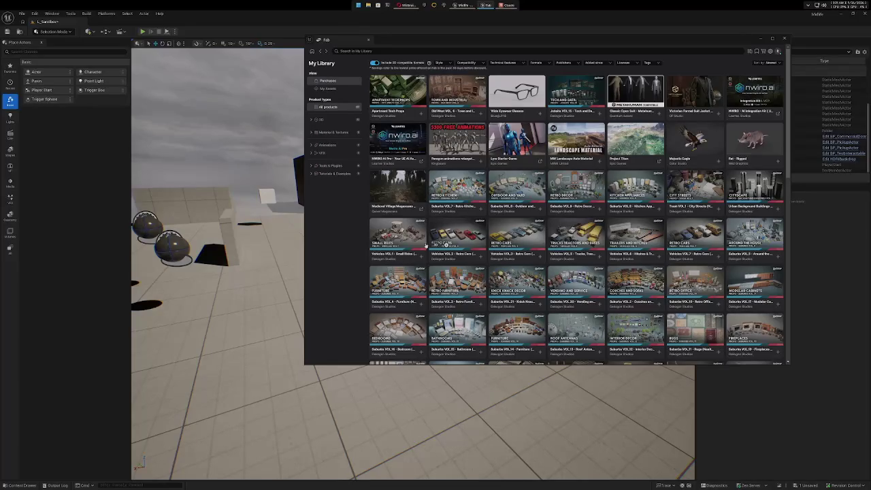
{"action": "left_click", "coordinate": [402, 236]}
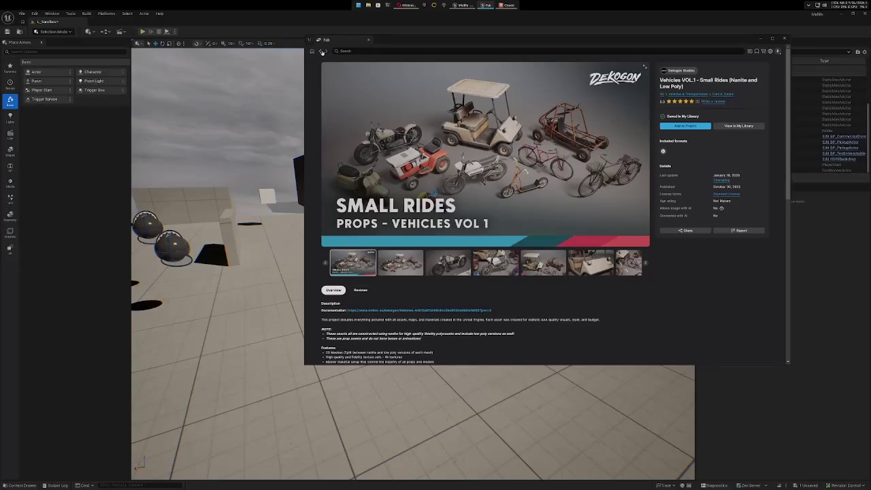
{"action": "left_click", "coordinate": [749, 51]}
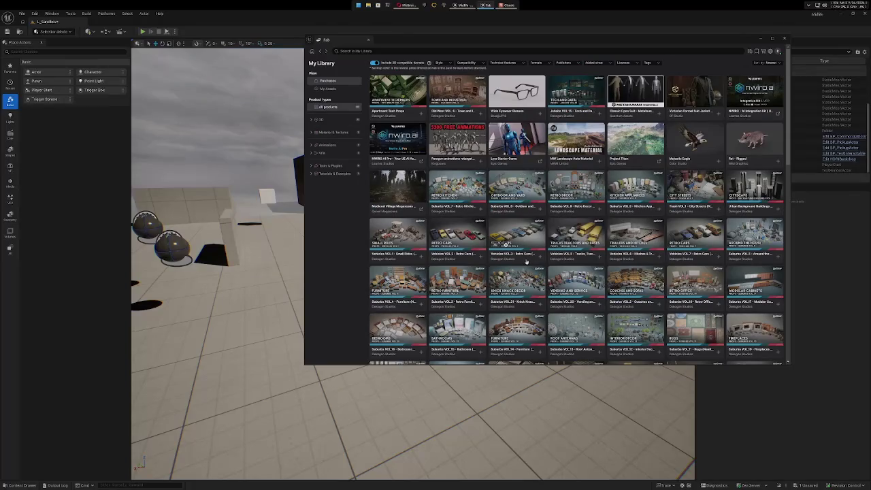
{"action": "scroll", "coordinate": [526, 261], "scroll_direction": "down", "scroll_amount": 1}
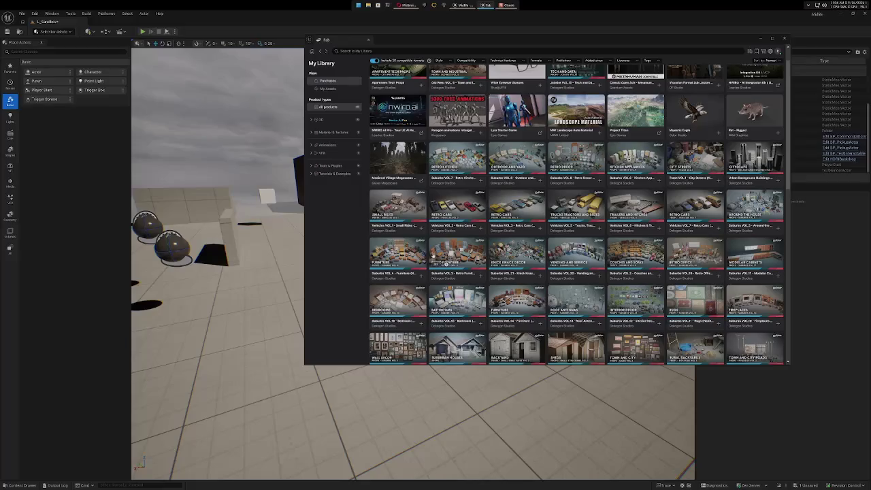
{"action": "scroll", "coordinate": [559, 312], "scroll_direction": "down", "scroll_amount": 5}
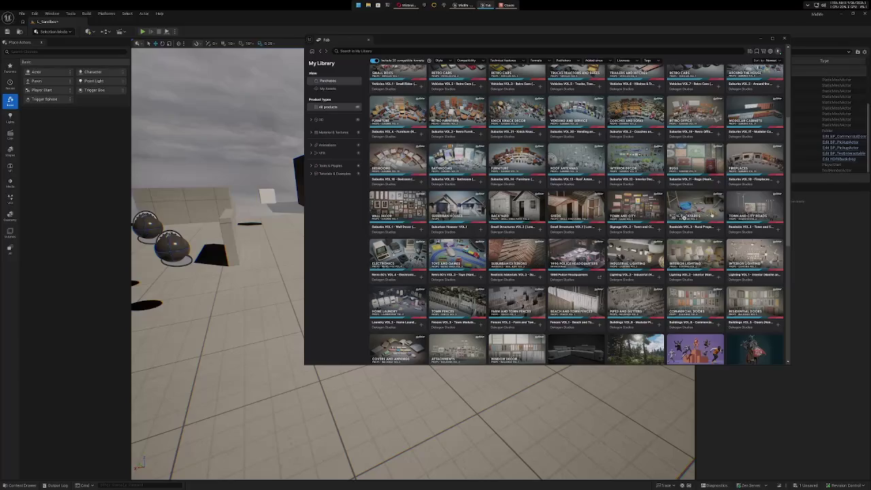
{"action": "scroll", "coordinate": [748, 216], "scroll_direction": "down", "scroll_amount": 2}
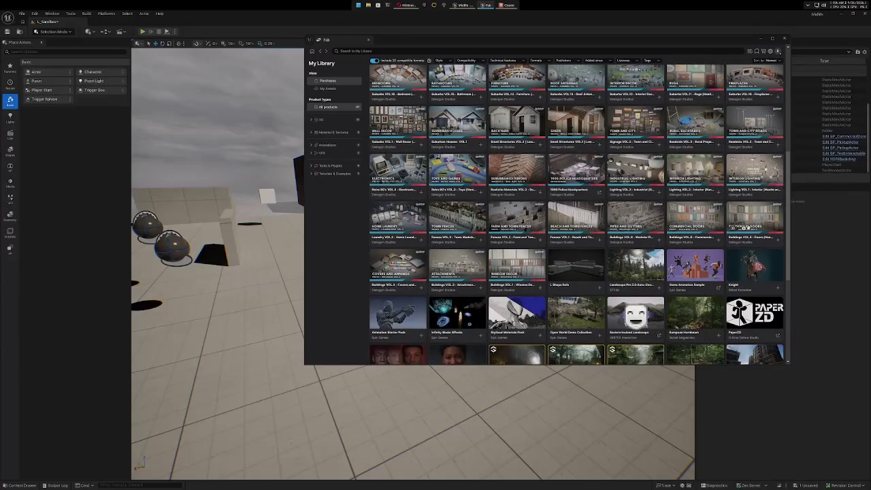
{"action": "scroll", "coordinate": [749, 225], "scroll_direction": "up", "scroll_amount": 1}
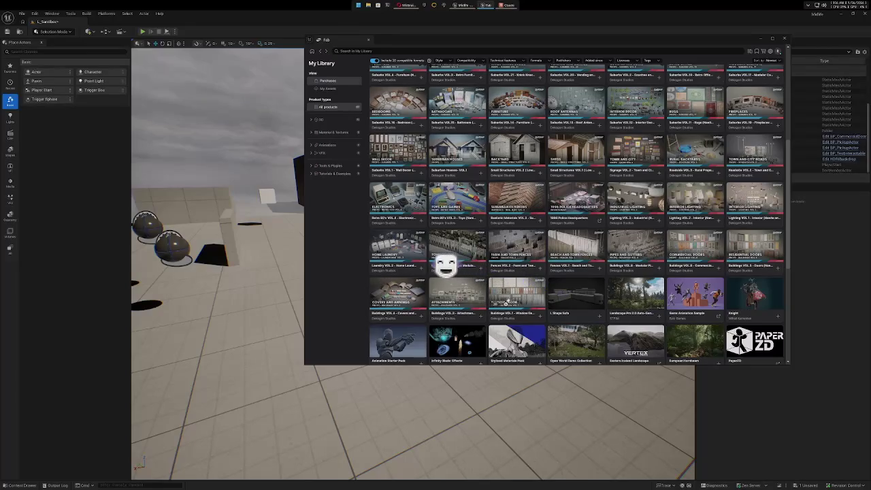
{"action": "scroll", "coordinate": [594, 222], "scroll_direction": "down", "scroll_amount": 2}
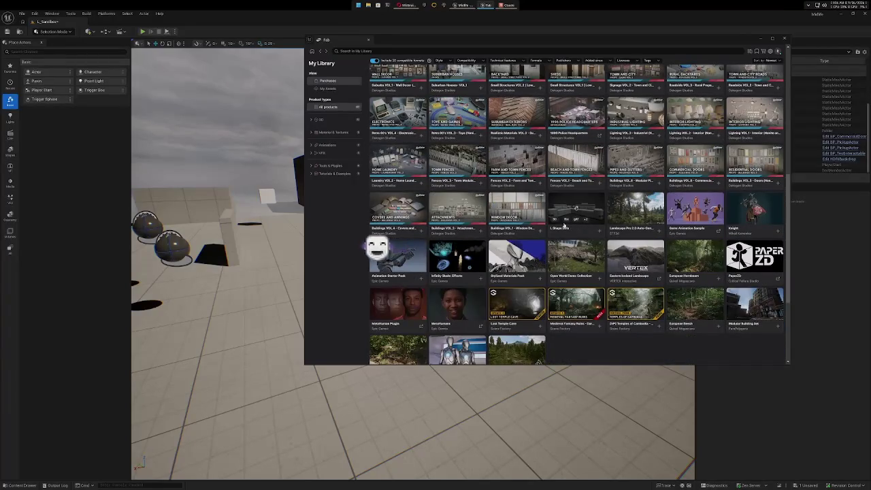
{"action": "scroll", "coordinate": [563, 226], "scroll_direction": "down", "scroll_amount": 2}
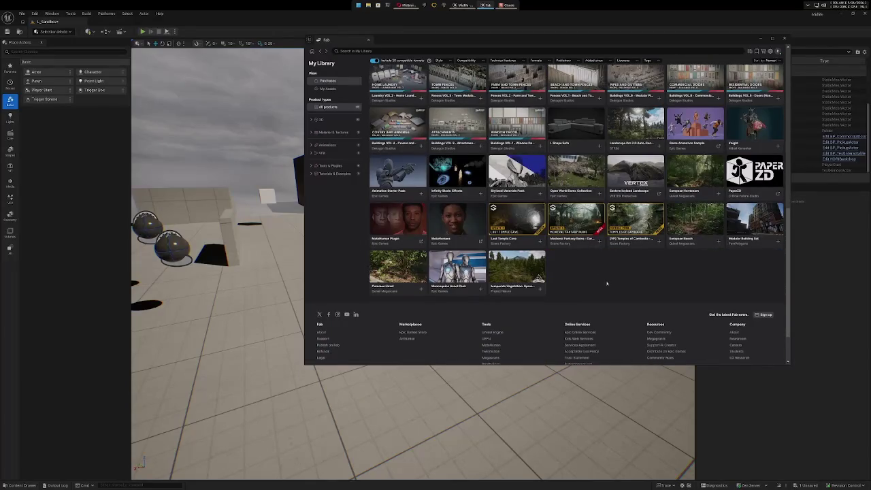
{"action": "scroll", "coordinate": [607, 283], "scroll_direction": "up", "scroll_amount": 3}
{"action": "scroll", "coordinate": [613, 287], "scroll_direction": "up", "scroll_amount": 2}
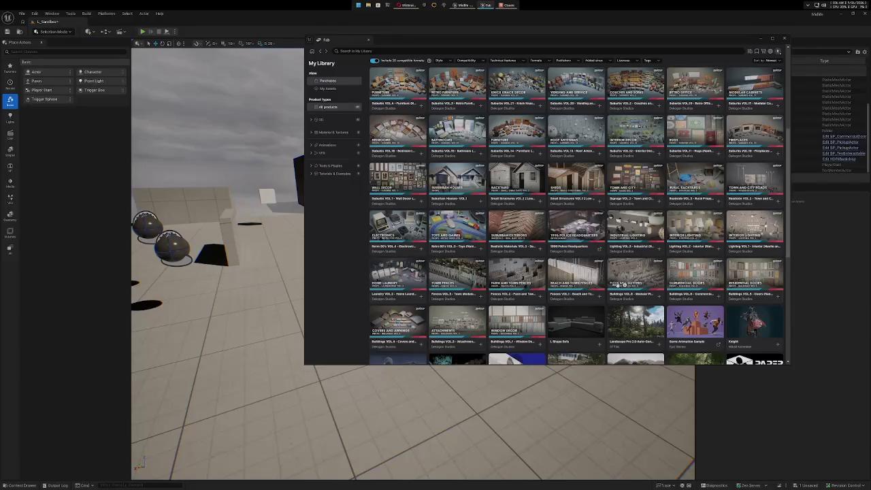
{"action": "scroll", "coordinate": [618, 284], "scroll_direction": "up", "scroll_amount": 2}
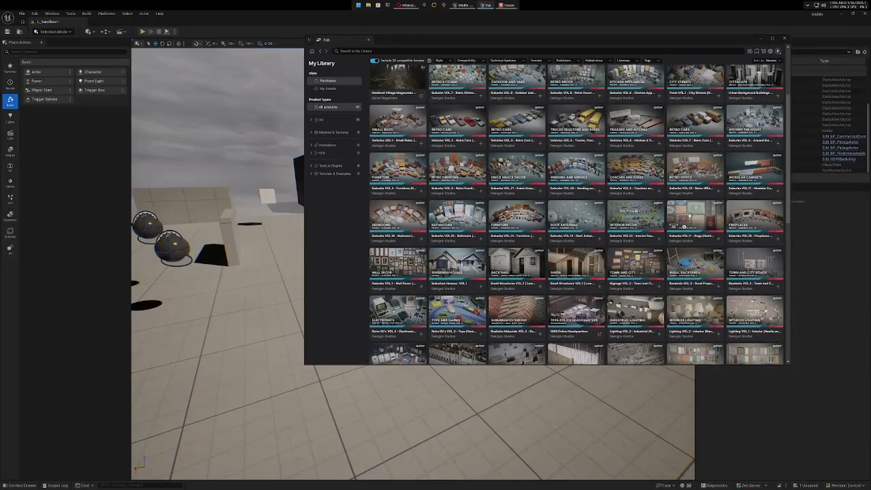
{"action": "scroll", "coordinate": [663, 265], "scroll_direction": "down", "scroll_amount": 2}
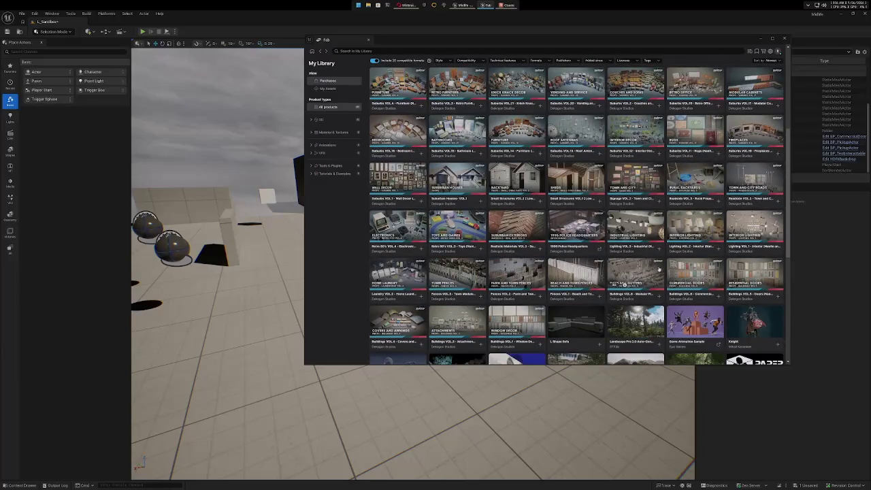
{"action": "scroll", "coordinate": [658, 269], "scroll_direction": "up", "scroll_amount": 1}
{"action": "scroll", "coordinate": [663, 264], "scroll_direction": "down", "scroll_amount": 2}
{"action": "scroll", "coordinate": [708, 270], "scroll_direction": "up", "scroll_amount": 1}
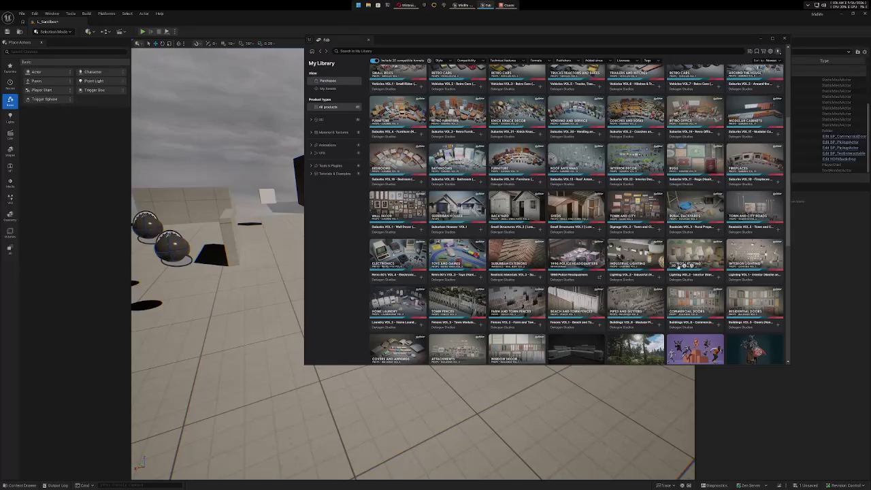
{"action": "scroll", "coordinate": [677, 265], "scroll_direction": "up", "scroll_amount": 1}
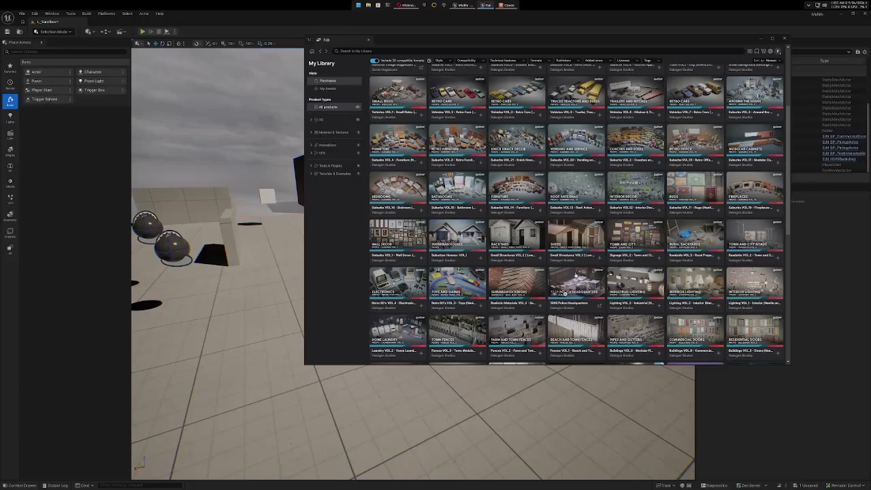
{"action": "scroll", "coordinate": [574, 275], "scroll_direction": "down", "scroll_amount": 5}
{"action": "scroll", "coordinate": [575, 275], "scroll_direction": "up", "scroll_amount": 5}
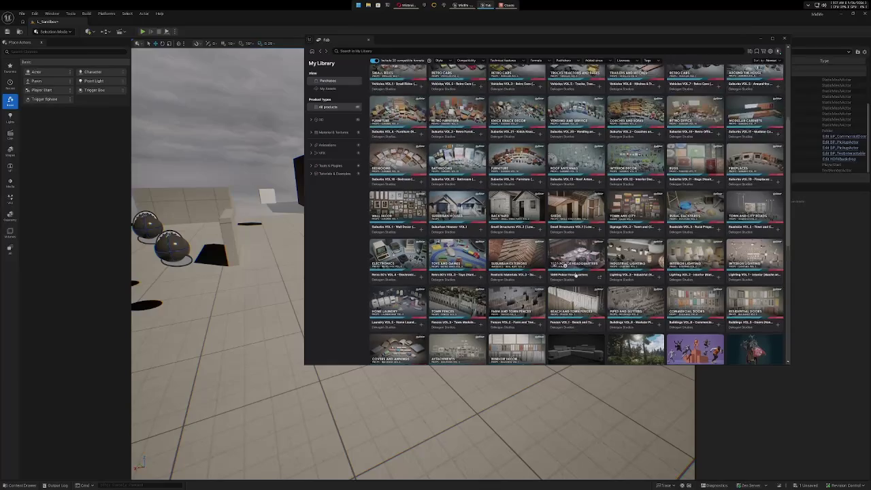
{"action": "scroll", "coordinate": [575, 274], "scroll_direction": "up", "scroll_amount": 3}
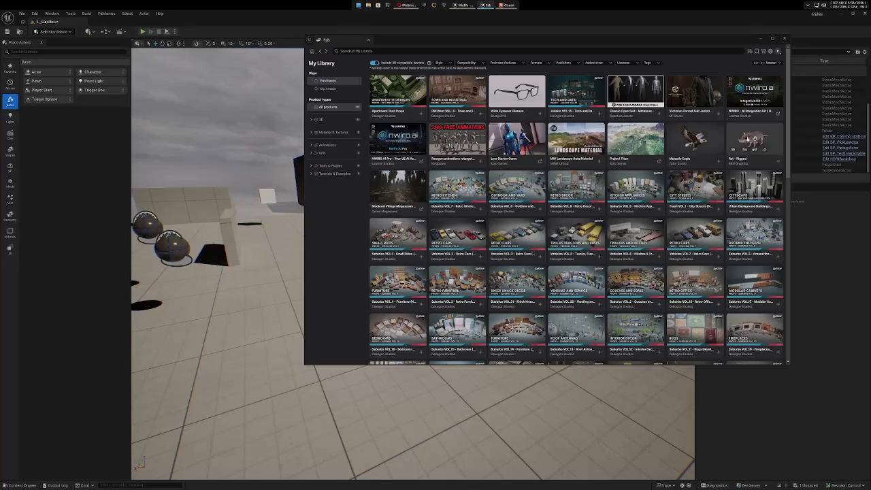
View the Majestic Eagle page, then load Rat - Rigged's interactive 3D preview.
{"action": "left_click", "coordinate": [703, 141]}
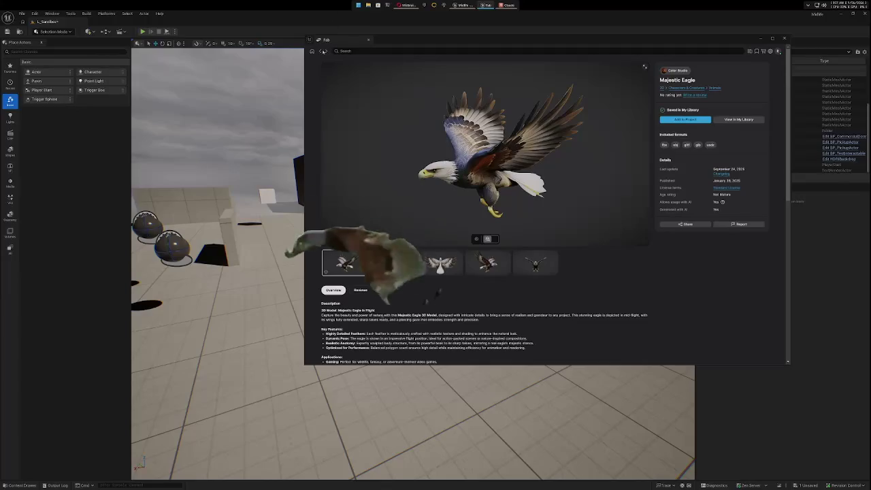
{"action": "key", "text": "alt+Left"}
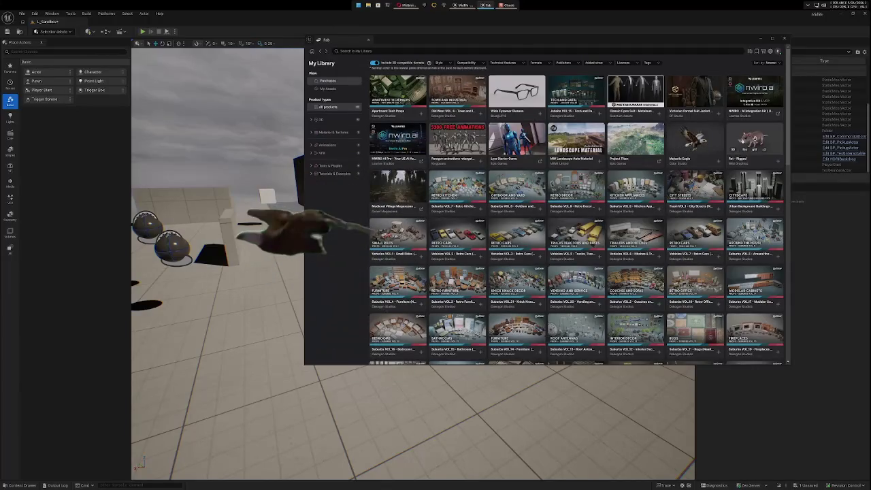
{"action": "left_click", "coordinate": [731, 140]}
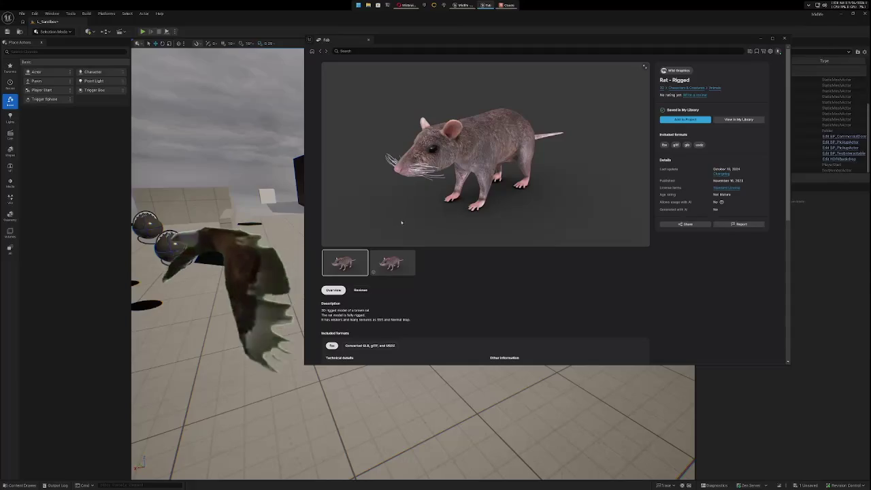
{"action": "left_click", "coordinate": [373, 272]}
{"action": "left_click", "coordinate": [483, 152]}
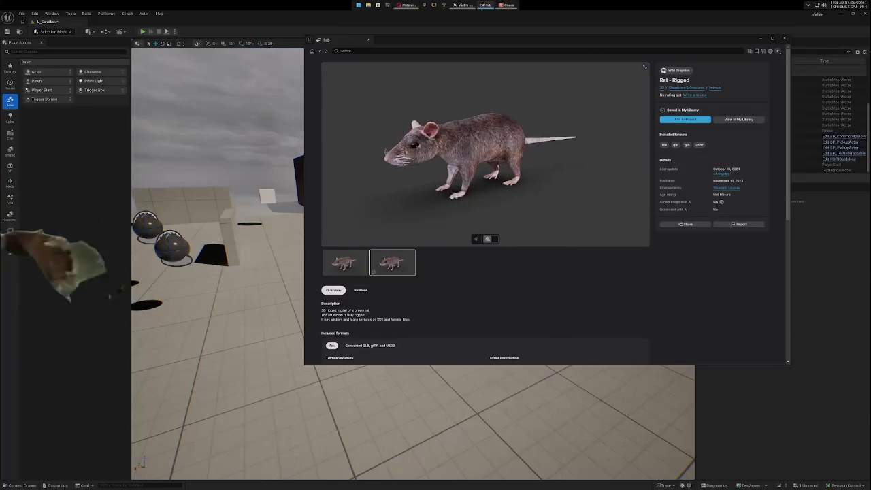
Orbit the rat model to its front, then open the Apartment Tech Props page.
{"action": "mouse_move", "coordinate": [507, 161]}
{"action": "left_mouse_down"}
{"action": "mouse_move", "coordinate": [444, 187]}
{"action": "mouse_move", "coordinate": [424, 164]}
{"action": "mouse_move", "coordinate": [455, 171]}
{"action": "left_mouse_up"}
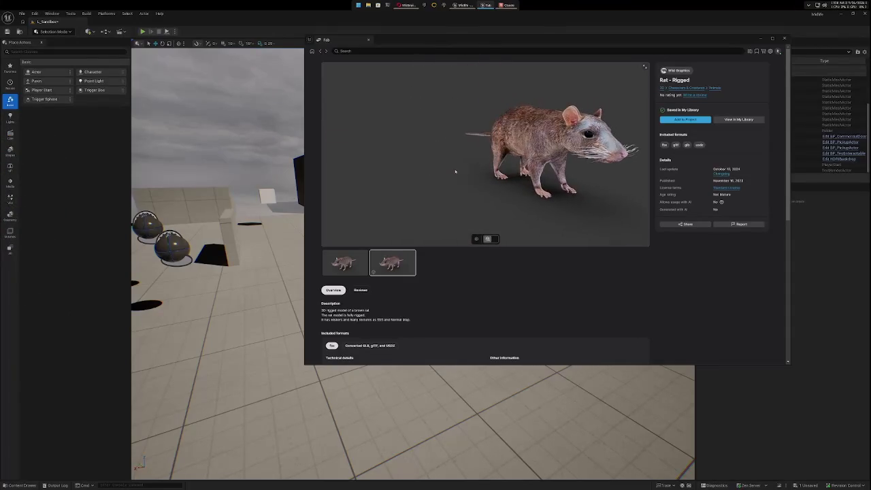
{"action": "left_click", "coordinate": [319, 52]}
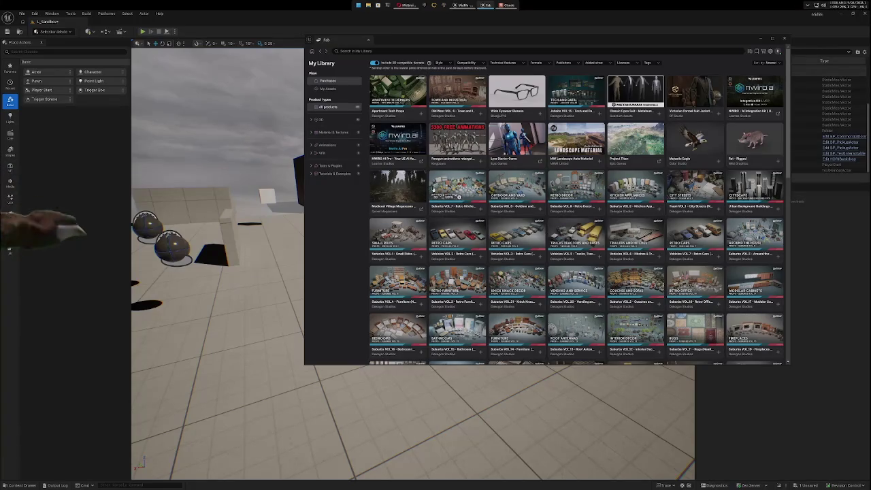
{"action": "left_click", "coordinate": [411, 102]}
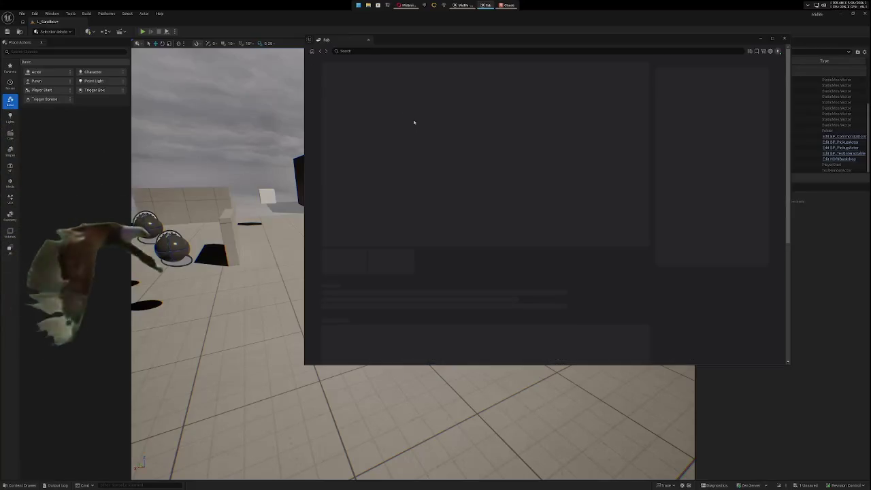
Advance through the Apartment Tech Props gallery images: desk lamp, phone and mug, computer parts, pizza.
{"action": "left_click", "coordinate": [400, 262]}
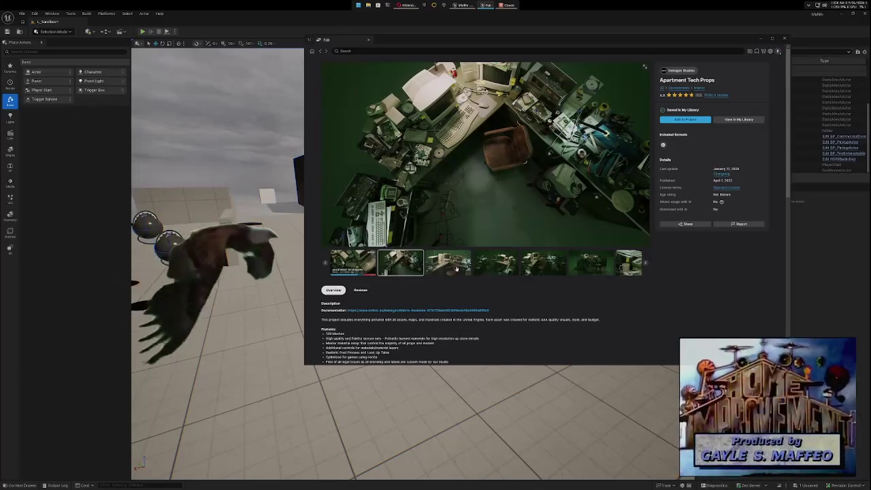
{"action": "left_click", "coordinate": [456, 269]}
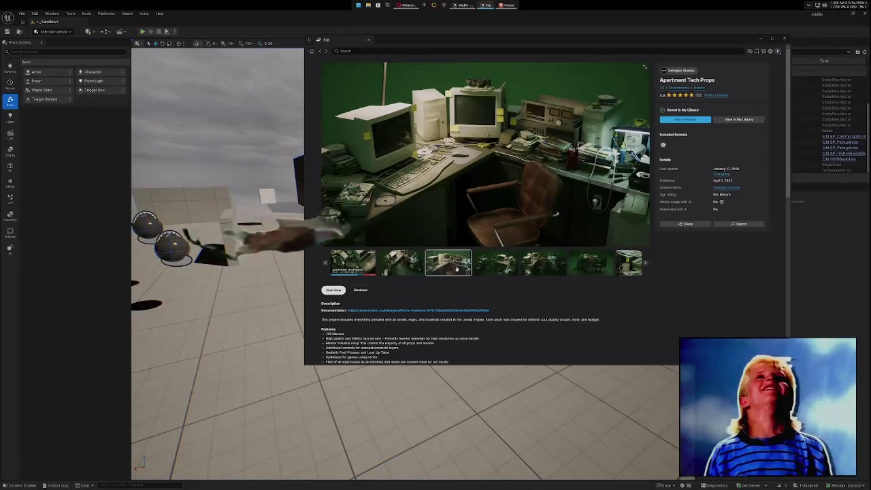
{"action": "left_click", "coordinate": [502, 264]}
{"action": "left_click", "coordinate": [527, 263]}
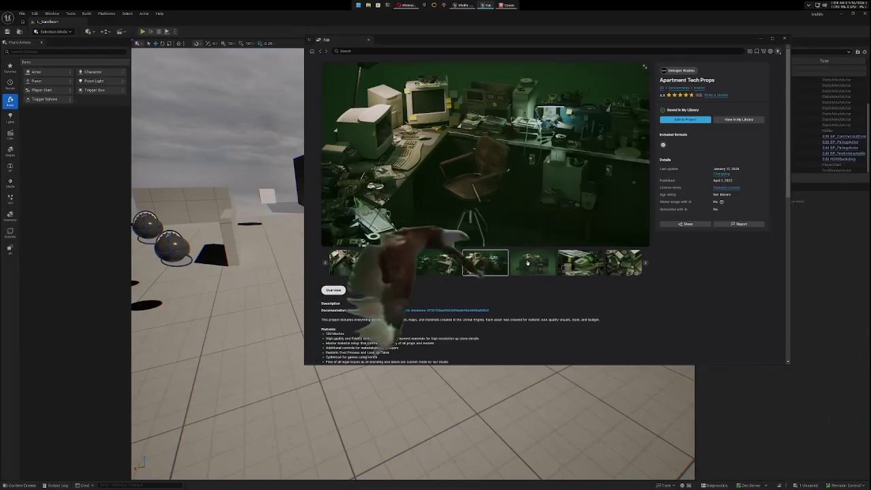
{"action": "left_click", "coordinate": [527, 263]}
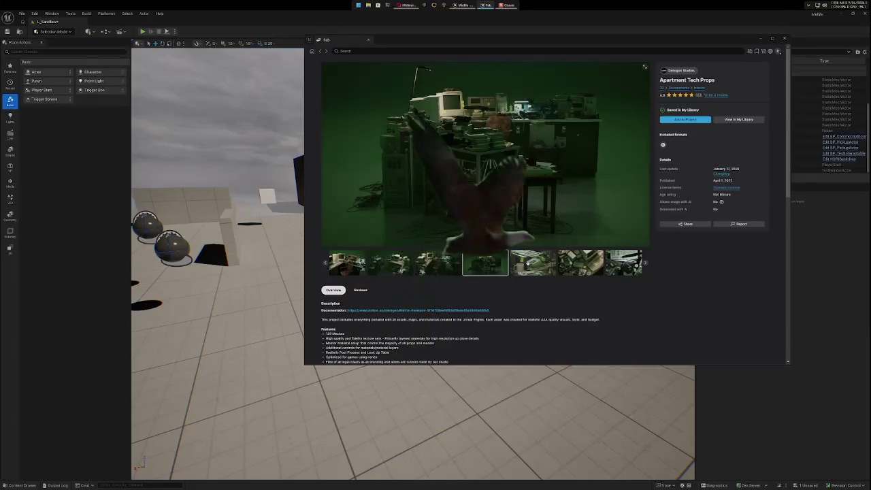
{"action": "left_click", "coordinate": [535, 265]}
{"action": "left_click", "coordinate": [534, 265]}
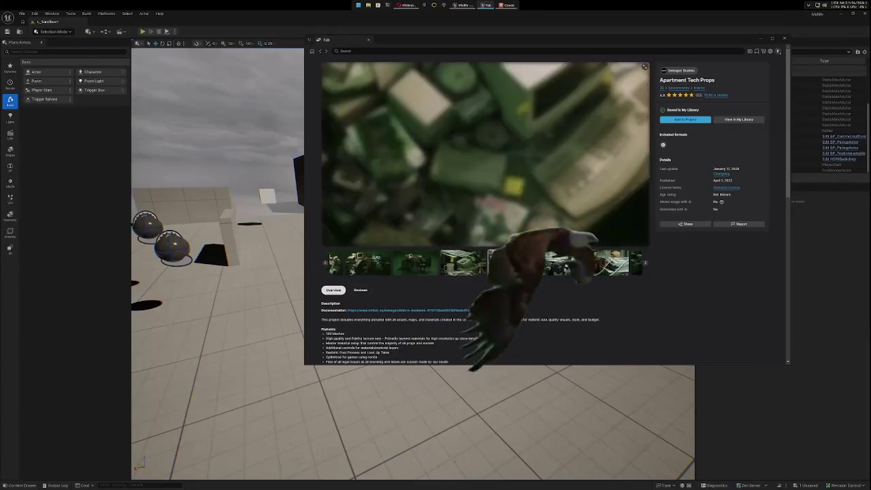
{"action": "left_click", "coordinate": [535, 265]}
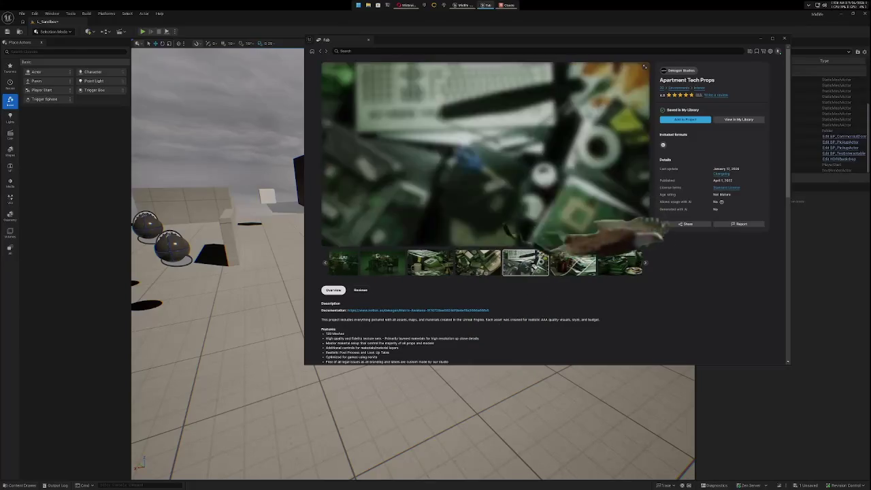
{"action": "left_click", "coordinate": [535, 265]}
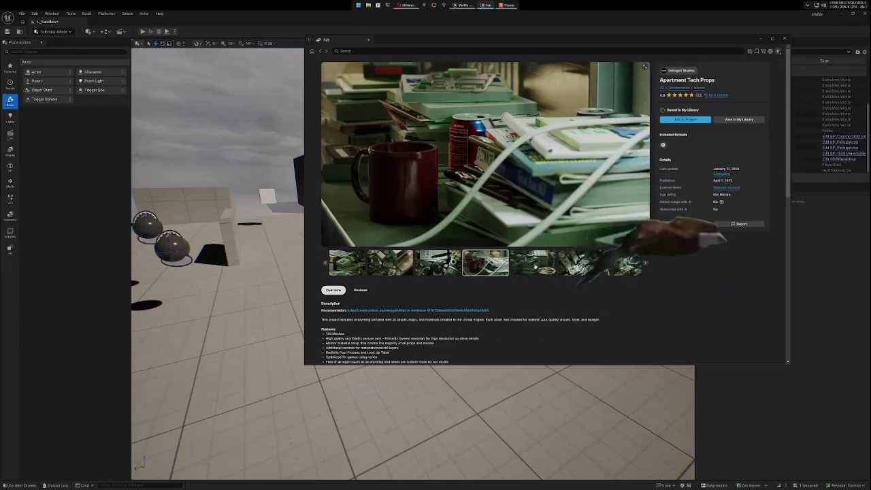
{"action": "left_click", "coordinate": [534, 265]}
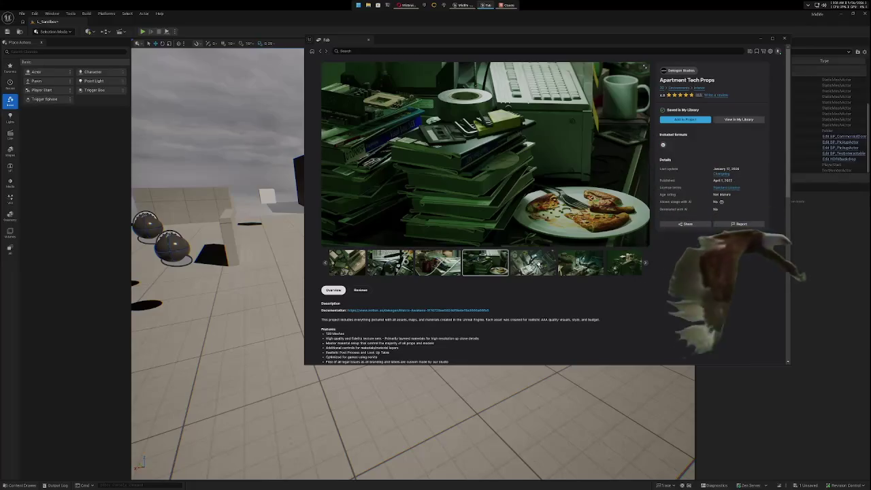
{"action": "left_click", "coordinate": [535, 266]}
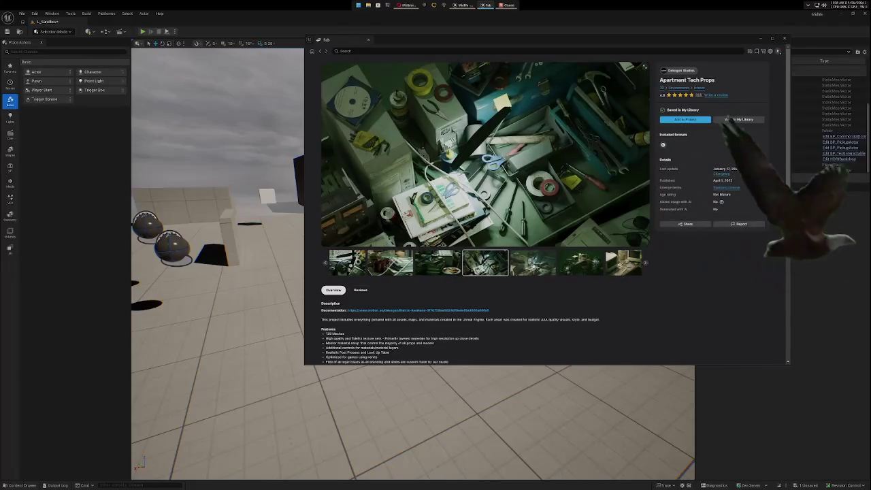
{"action": "left_click", "coordinate": [534, 266]}
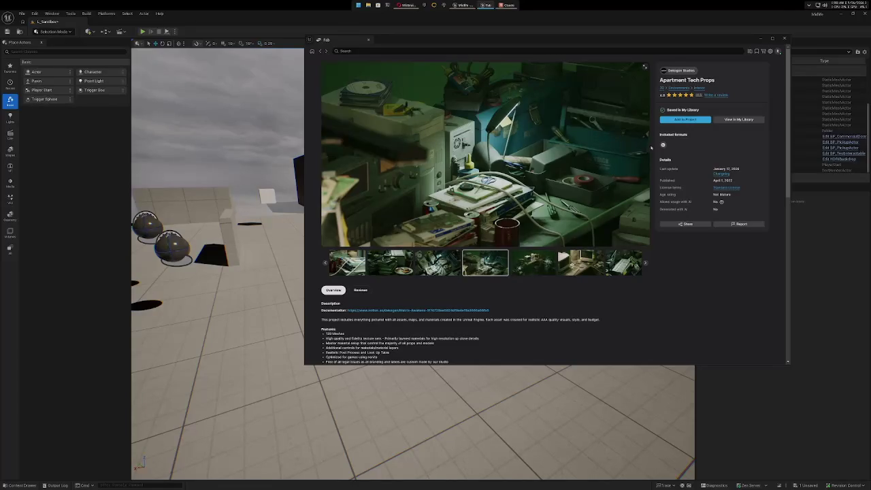
{"action": "left_click_drag", "start_coordinate": [710, 34], "coordinate": [640, 47]}
Close Fab and start a play-test, running the character toward the blocks.
{"action": "left_click", "coordinate": [715, 44]}
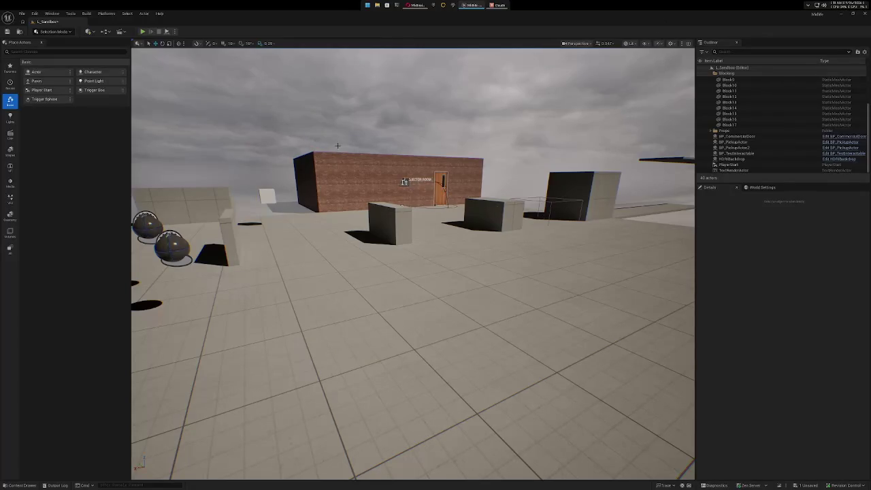
{"action": "left_click", "coordinate": [142, 31]}
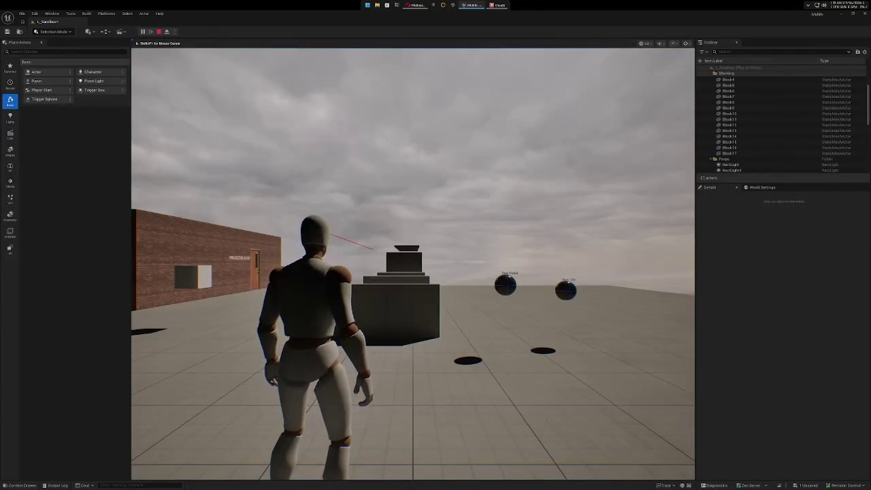
{"action": "mouse_move", "coordinate": [413, 264]}
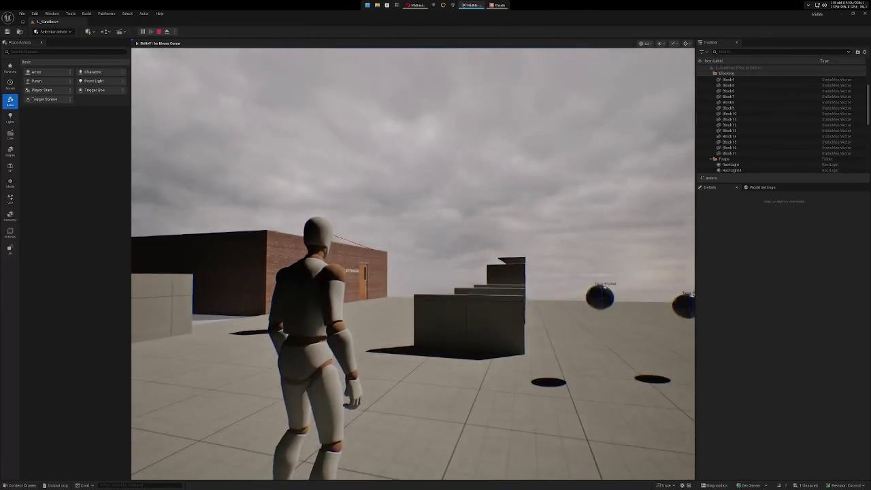
{"action": "key", "text": "w"}
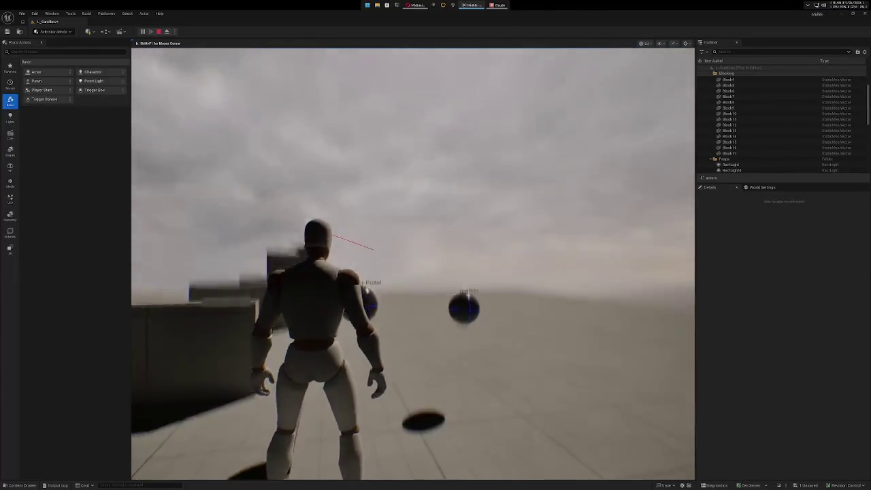
Run the character past the weapon pickup sphere toward the brick building.
{"action": "key", "text": "w"}
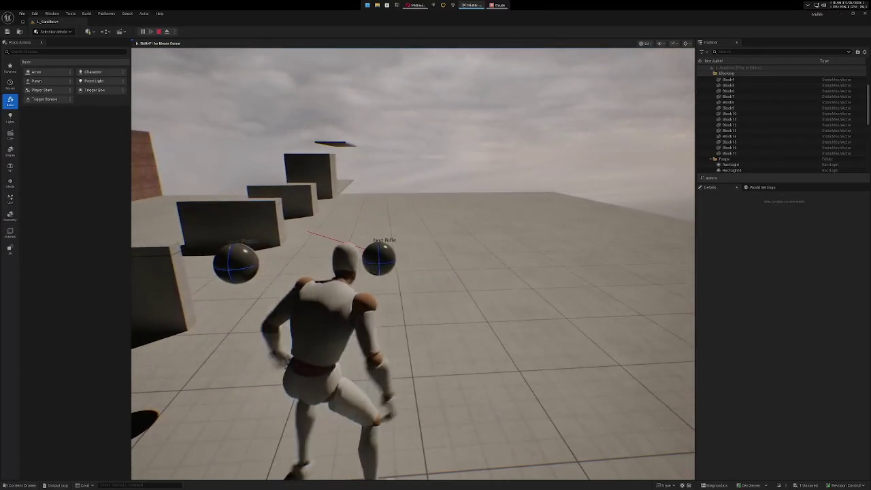
{"action": "key", "text": "w"}
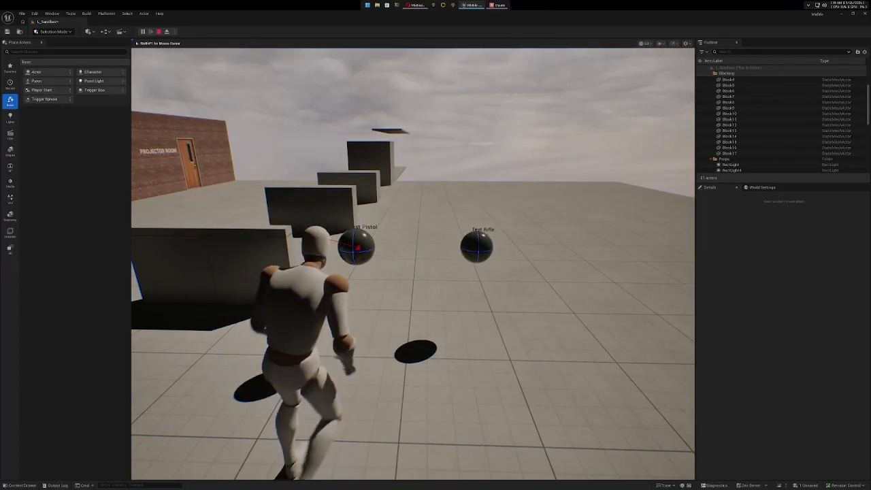
{"action": "key", "text": "w"}
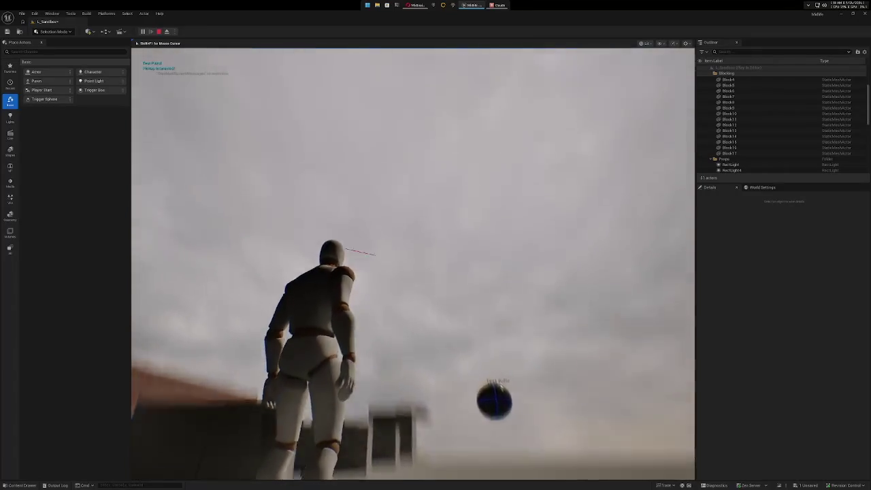
{"action": "key", "text": "w"}
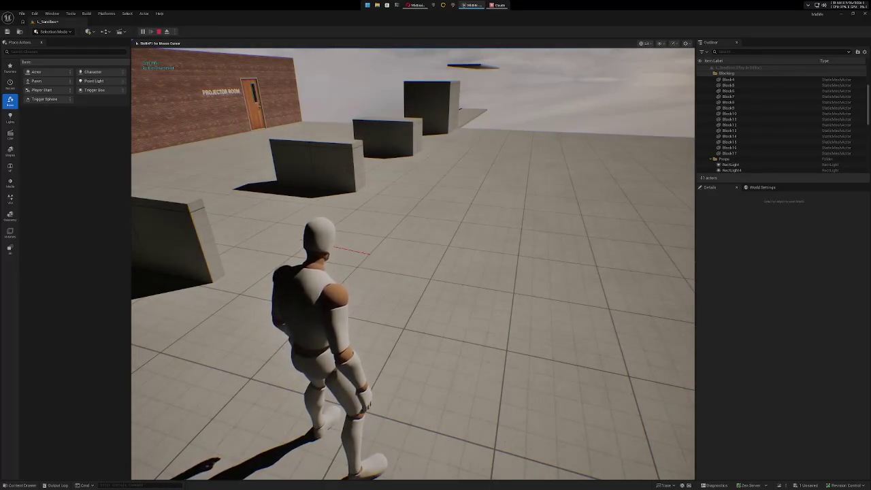
{"action": "key", "text": "w"}
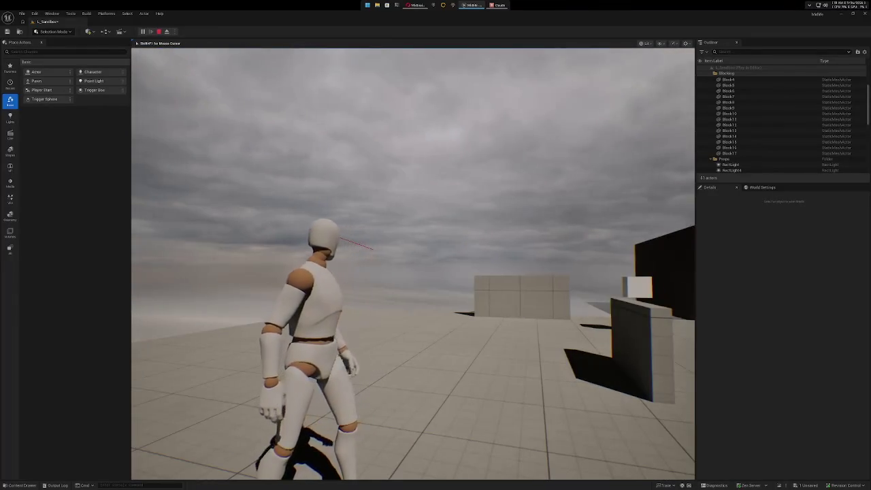
{"action": "key", "text": "w"}
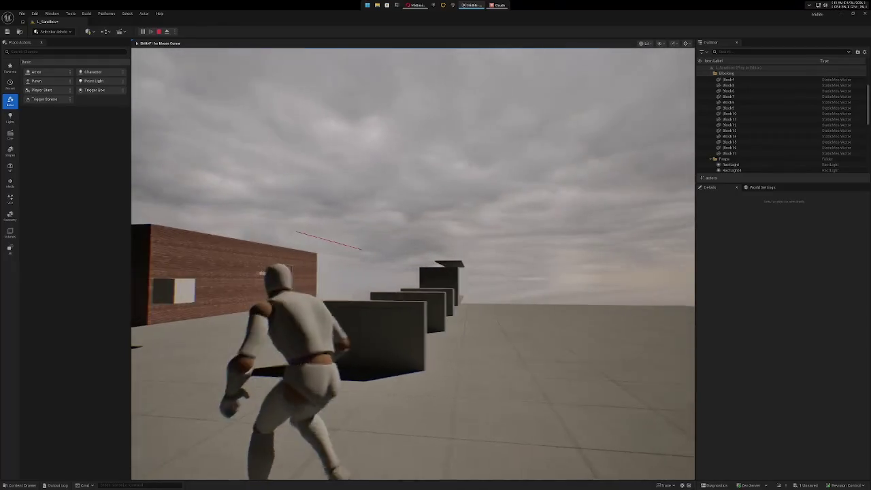
{"action": "key", "text": "w"}
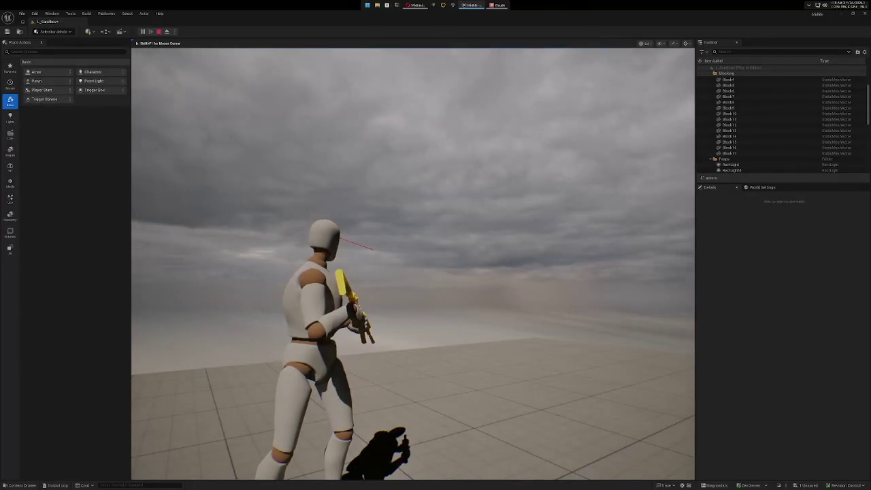
Swap between rifle and pistol and toggle third- and first-person camera views.
{"action": "key", "text": "2"}
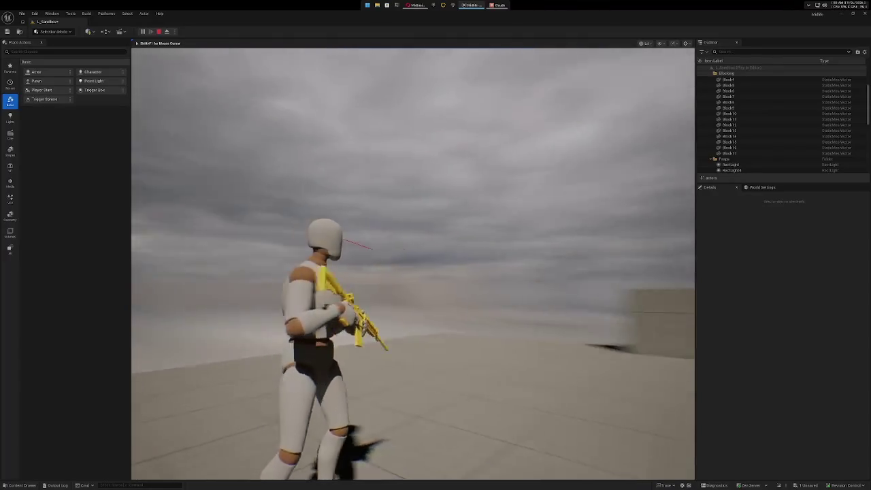
{"action": "key", "text": "1"}
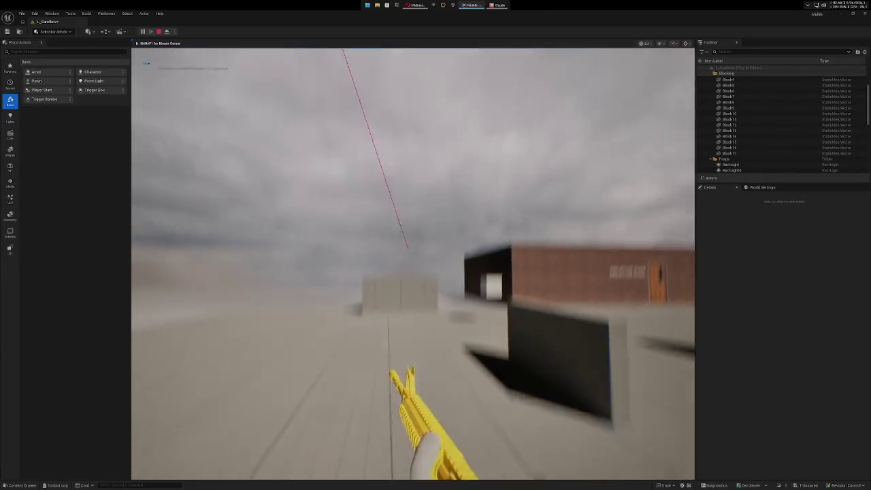
{"action": "key", "text": "v"}
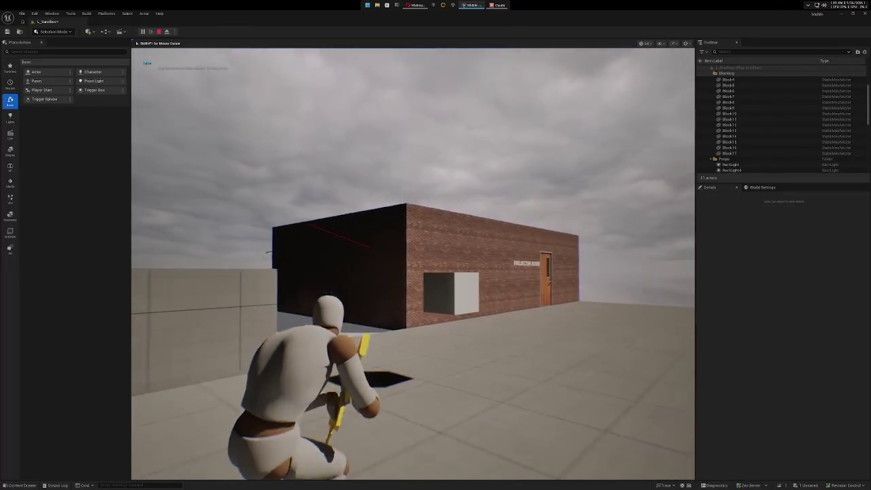
{"action": "key", "text": "v"}
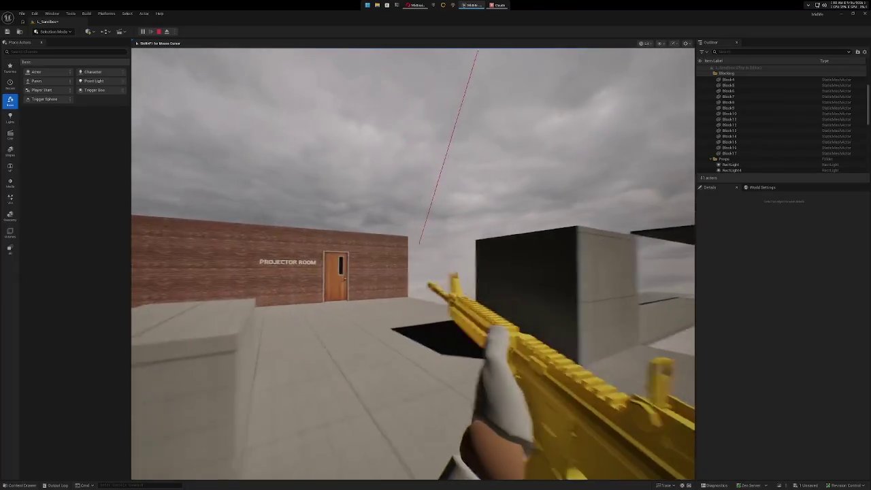
{"action": "key", "text": "v"}
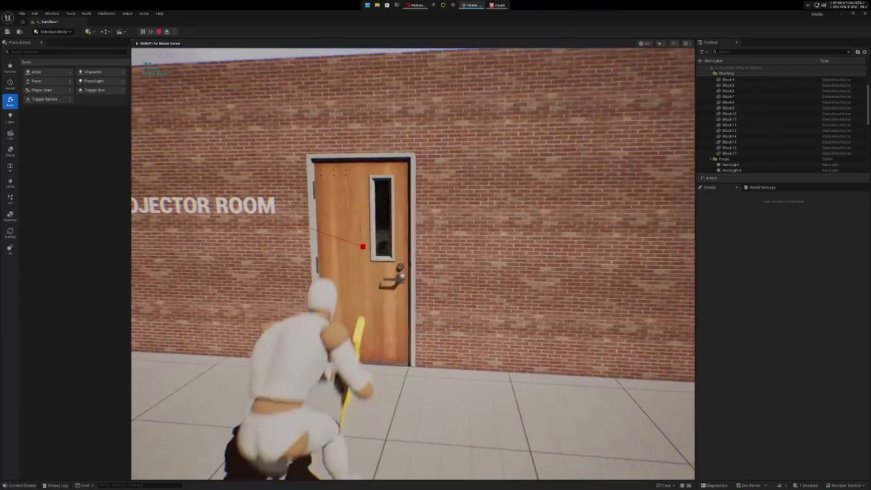
Open the Projector Room door, walk in and back out, then stop the play-test.
{"action": "key", "text": "e"}
{"action": "key", "text": "w"}
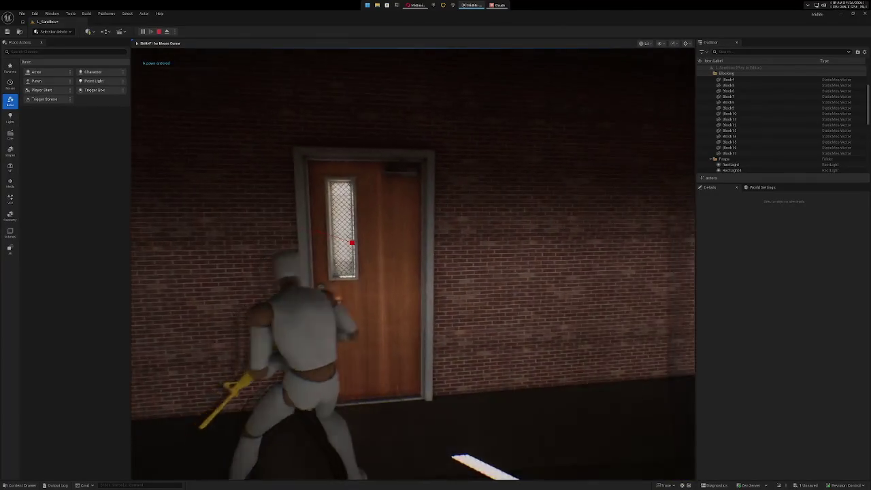
{"action": "key", "text": "e"}
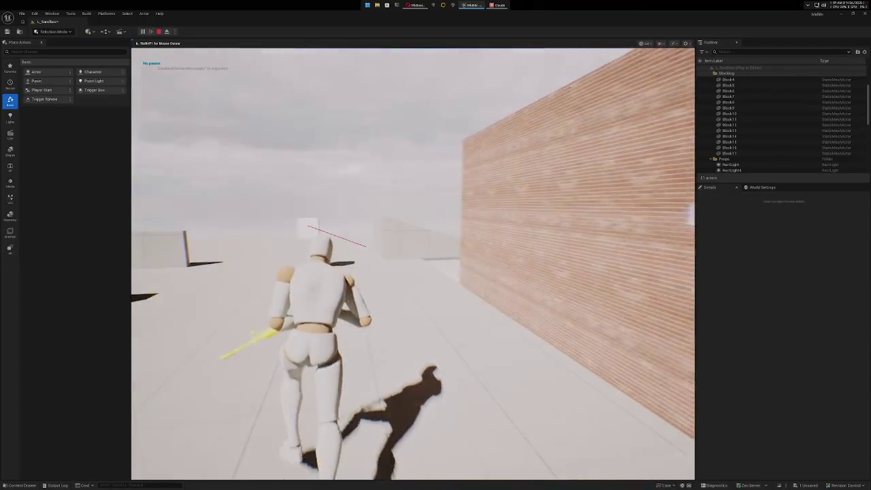
{"action": "key", "text": "w"}
{"action": "key", "text": "w"}
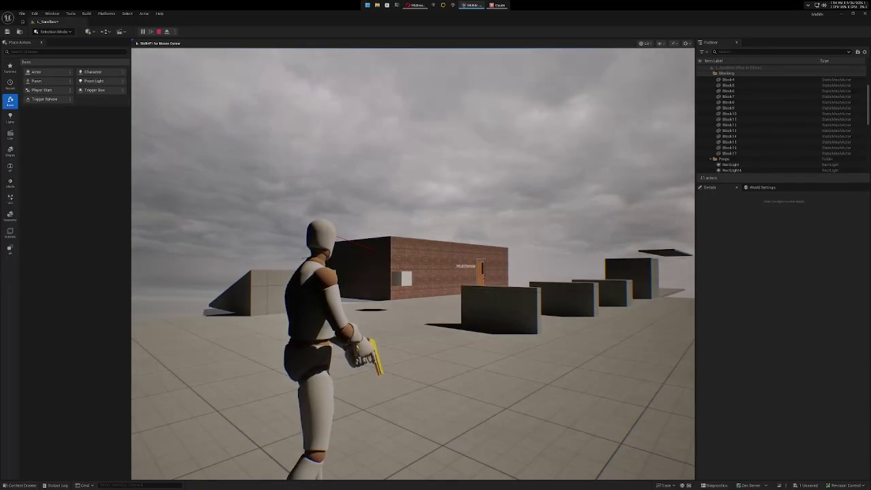
{"action": "key", "text": "Escape"}
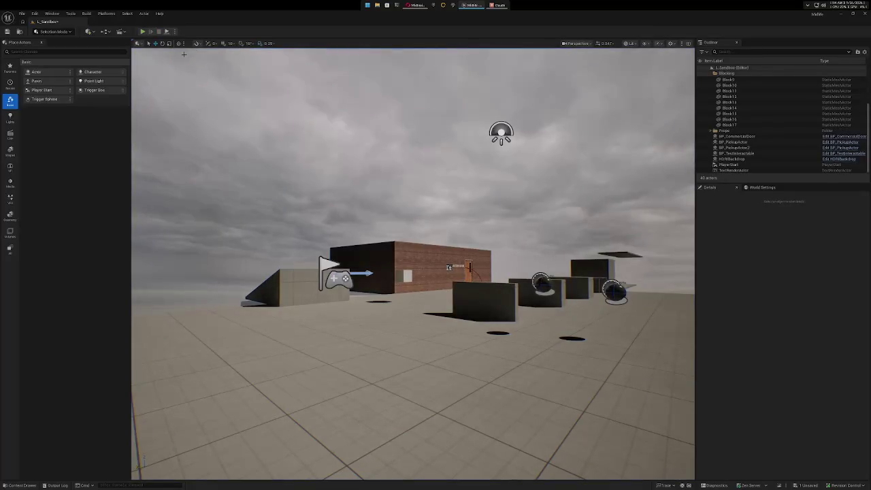
Open the Content Drawer and navigate into the GASPALS plugin folder.
{"action": "key", "text": "ctrl+space"}
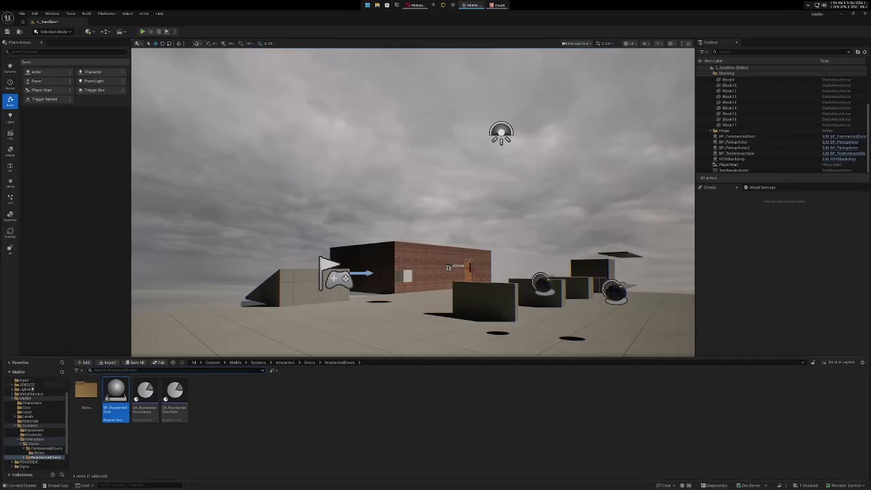
{"action": "scroll", "coordinate": [19, 420], "scroll_direction": "down", "scroll_amount": 3}
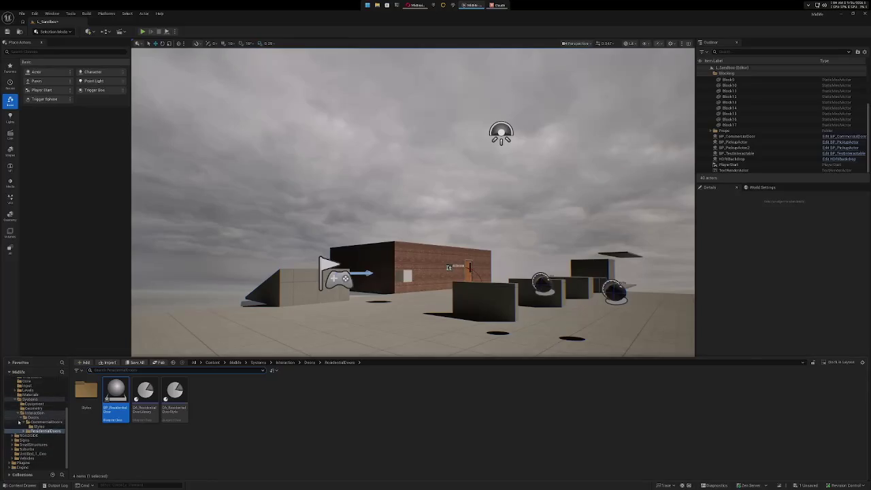
{"action": "scroll", "coordinate": [24, 393], "scroll_direction": "up", "scroll_amount": 5}
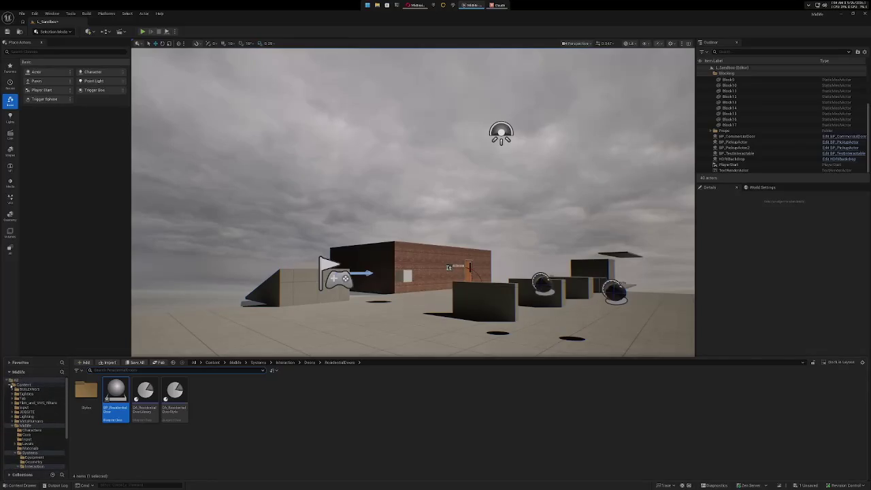
{"action": "double_click", "coordinate": [12, 384]}
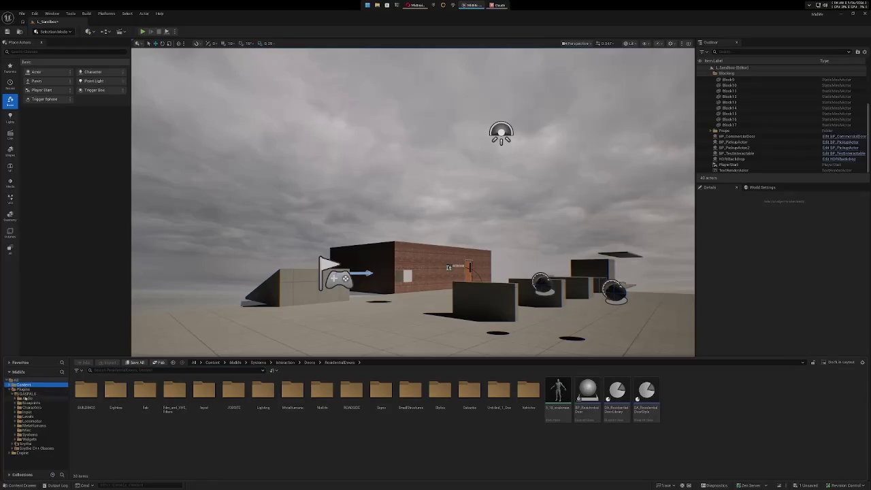
{"action": "left_click", "coordinate": [26, 394]}
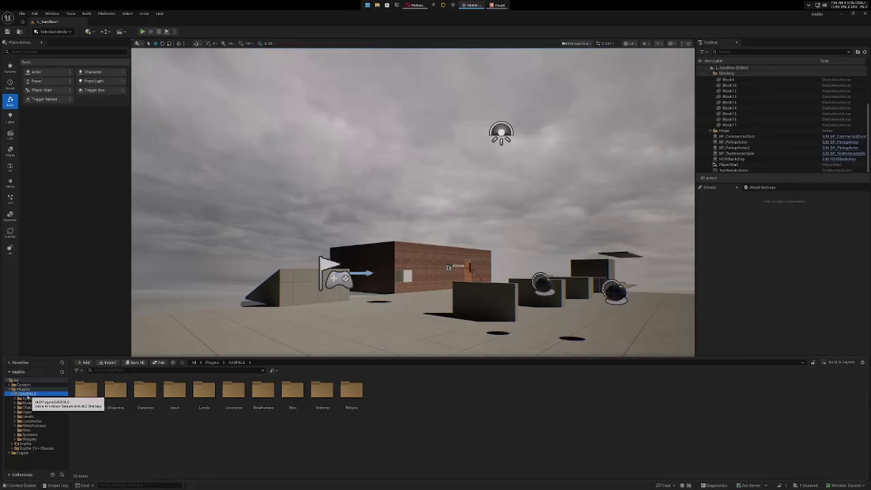
Browse the GASPALS Blueprints folder and open the SandboxCharacter_CMC blueprint.
{"action": "left_click", "coordinate": [10, 385]}
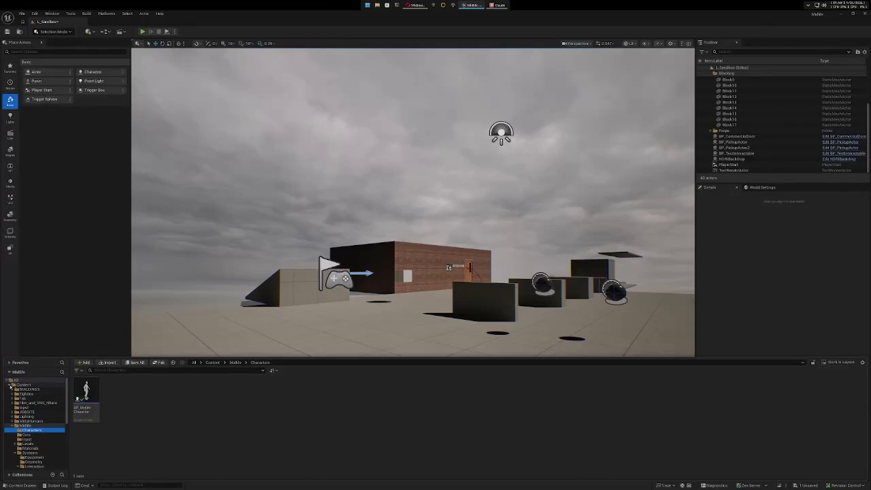
{"action": "left_click", "coordinate": [11, 385]}
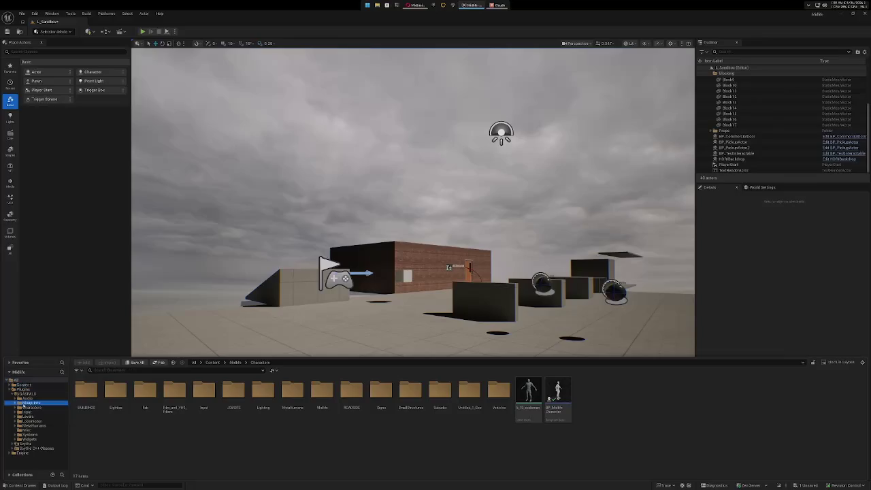
{"action": "left_click", "coordinate": [24, 403]}
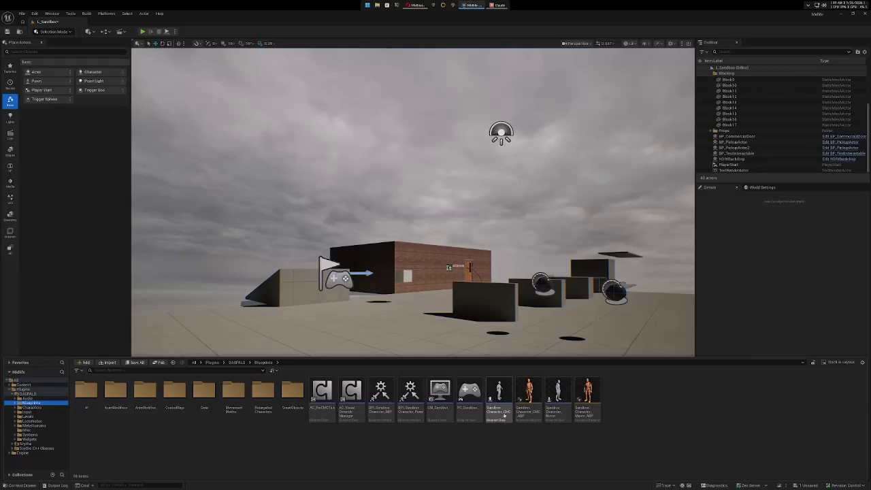
{"action": "mouse_move", "coordinate": [498, 407]}
{"action": "left_click_drag", "start_coordinate": [499, 407], "coordinate": [498, 410]}
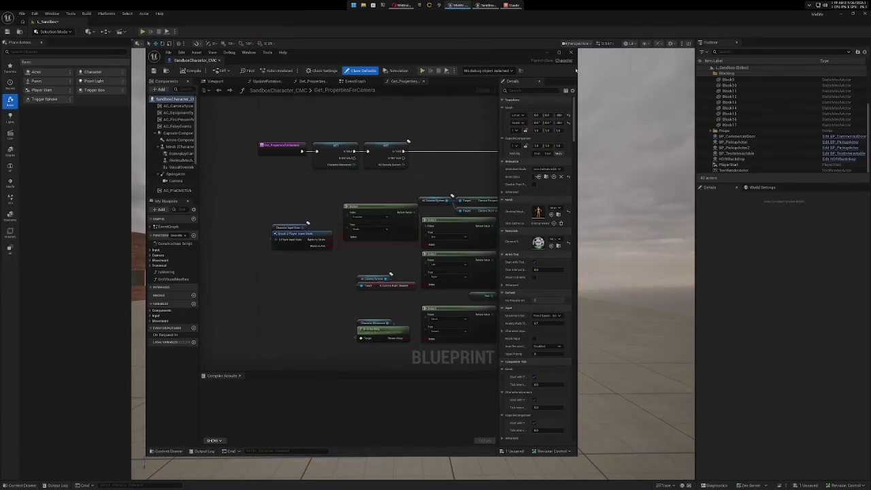
Widen the SandboxCharacter_CMC editor and trace the EventGraph's Initialize Components chain end to end.
{"action": "left_click_drag", "start_coordinate": [577, 77], "coordinate": [770, 77]}
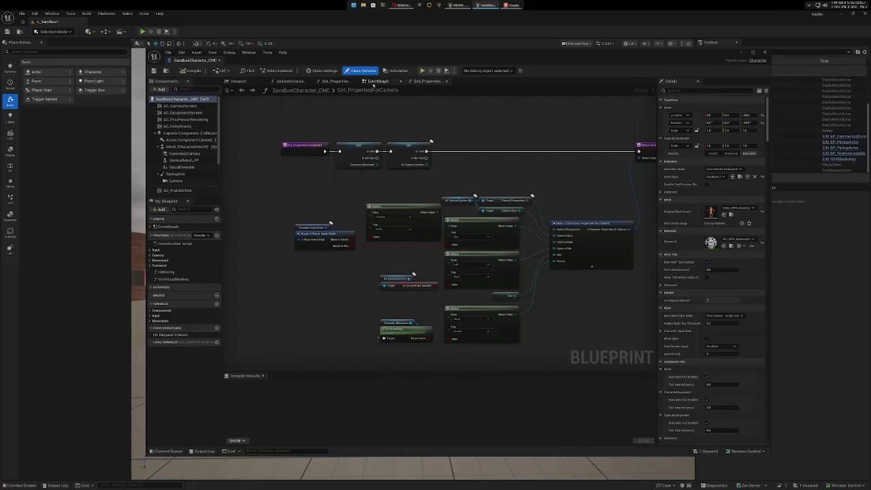
{"action": "left_click", "coordinate": [374, 81]}
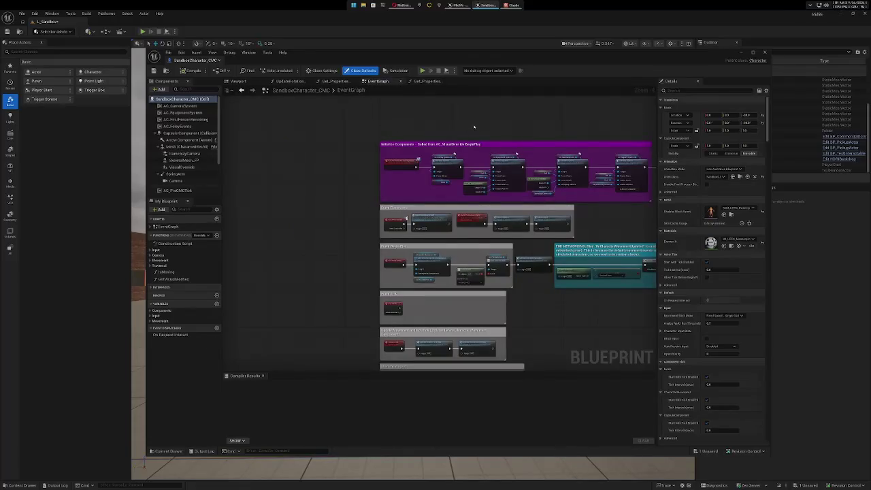
{"action": "scroll", "coordinate": [450, 138], "scroll_direction": "up", "scroll_amount": 4}
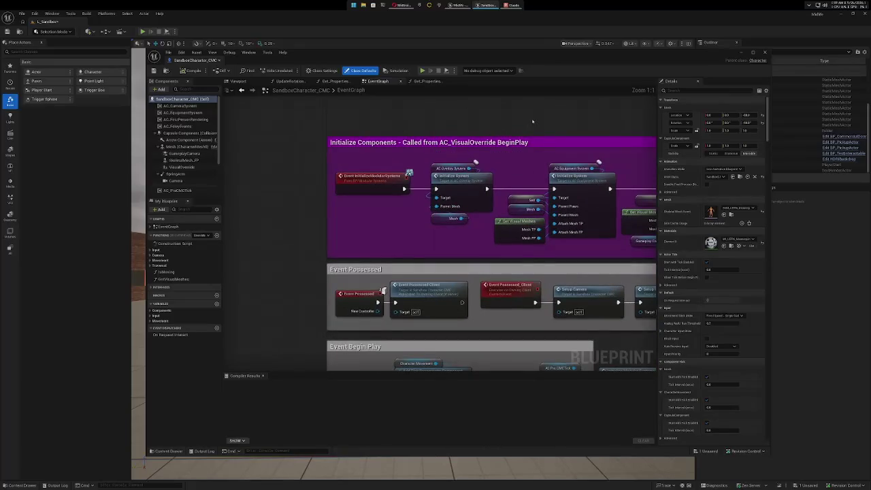
{"action": "left_click_drag", "start_coordinate": [496, 122], "coordinate": [456, 121]}
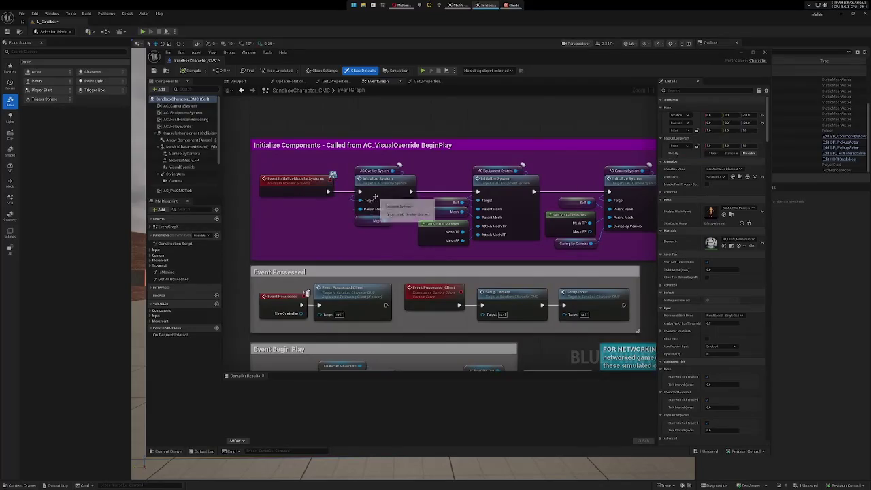
{"action": "left_click_drag", "start_coordinate": [572, 126], "coordinate": [367, 131]}
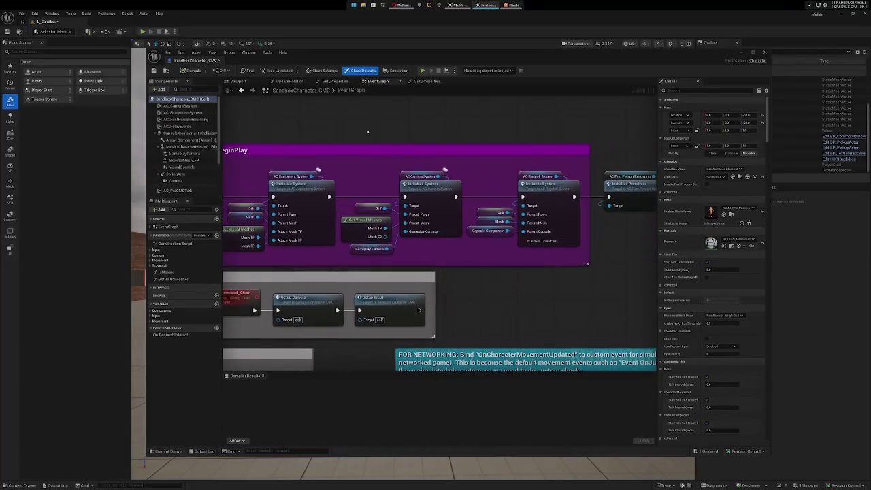
{"action": "mouse_move", "coordinate": [563, 136]}
{"action": "left_mouse_down"}
{"action": "mouse_move", "coordinate": [455, 133]}
{"action": "mouse_move", "coordinate": [467, 140]}
{"action": "mouse_move", "coordinate": [487, 264]}
{"action": "left_mouse_up"}
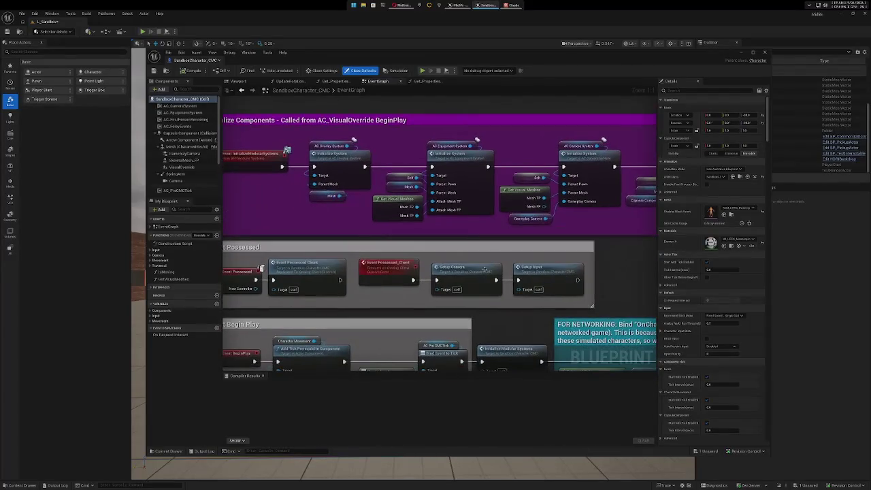
{"action": "mouse_move", "coordinate": [408, 312]}
{"action": "left_mouse_down"}
{"action": "mouse_move", "coordinate": [542, 271]}
{"action": "mouse_move", "coordinate": [484, 172]}
{"action": "left_mouse_up"}
Review the Replicate Input State, Update Movement and Event On Jumped / On Land sections.
{"action": "mouse_move", "coordinate": [594, 291]}
{"action": "left_mouse_down"}
{"action": "mouse_move", "coordinate": [474, 254]}
{"action": "mouse_move", "coordinate": [301, 251]}
{"action": "left_mouse_up"}
{"action": "mouse_move", "coordinate": [520, 264]}
{"action": "left_mouse_down"}
{"action": "mouse_move", "coordinate": [357, 266]}
{"action": "mouse_move", "coordinate": [381, 151]}
{"action": "mouse_move", "coordinate": [370, 141]}
{"action": "mouse_move", "coordinate": [367, 211]}
{"action": "mouse_move", "coordinate": [317, 158]}
{"action": "mouse_move", "coordinate": [294, 199]}
{"action": "left_mouse_up"}
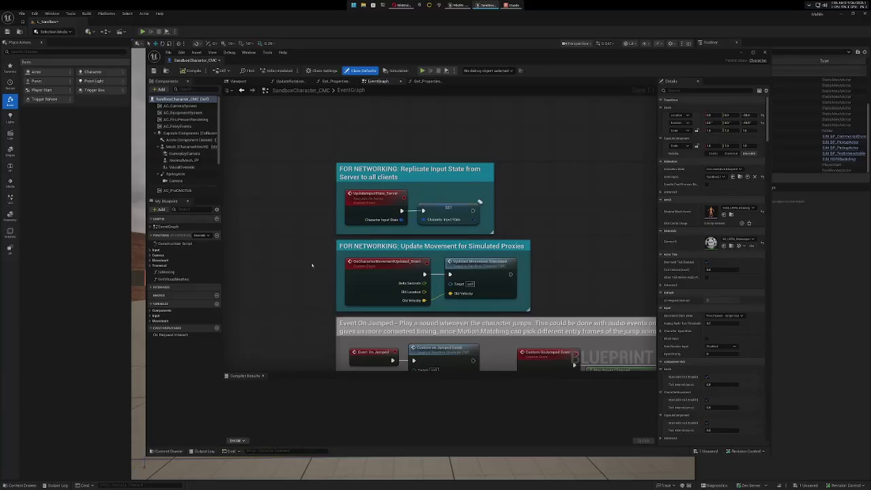
{"action": "mouse_move", "coordinate": [269, 276]}
{"action": "left_mouse_down"}
{"action": "mouse_move", "coordinate": [290, 224]}
{"action": "mouse_move", "coordinate": [291, 149]}
{"action": "left_mouse_up"}
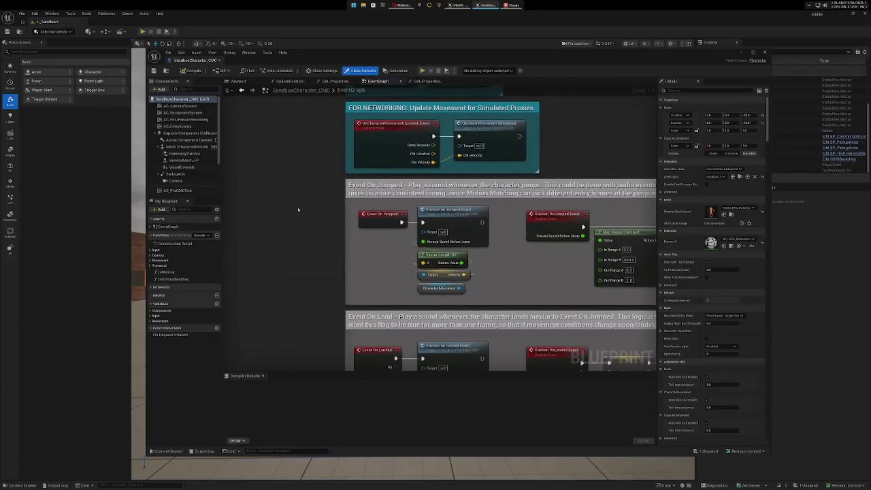
{"action": "mouse_move", "coordinate": [312, 246]}
{"action": "left_mouse_down"}
{"action": "mouse_move", "coordinate": [286, 219]}
{"action": "mouse_move", "coordinate": [261, 212]}
{"action": "mouse_move", "coordinate": [227, 236]}
{"action": "left_mouse_up"}
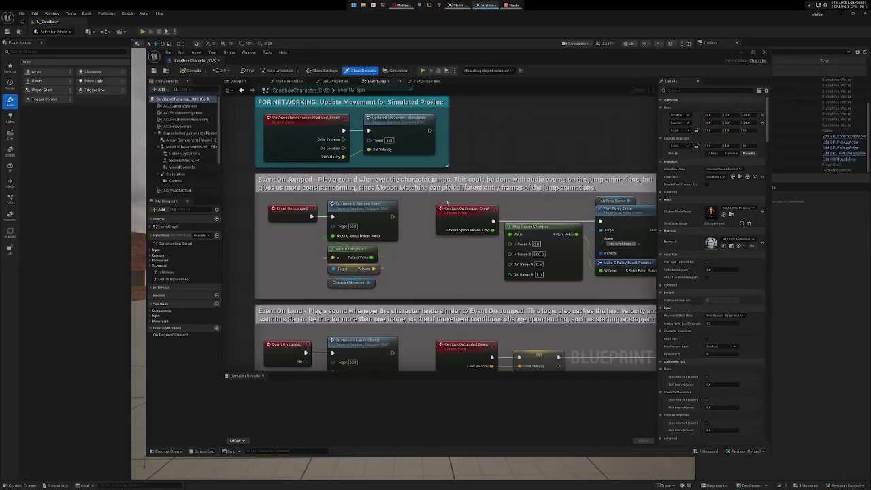
{"action": "scroll", "coordinate": [451, 223], "scroll_direction": "down", "scroll_amount": 12}
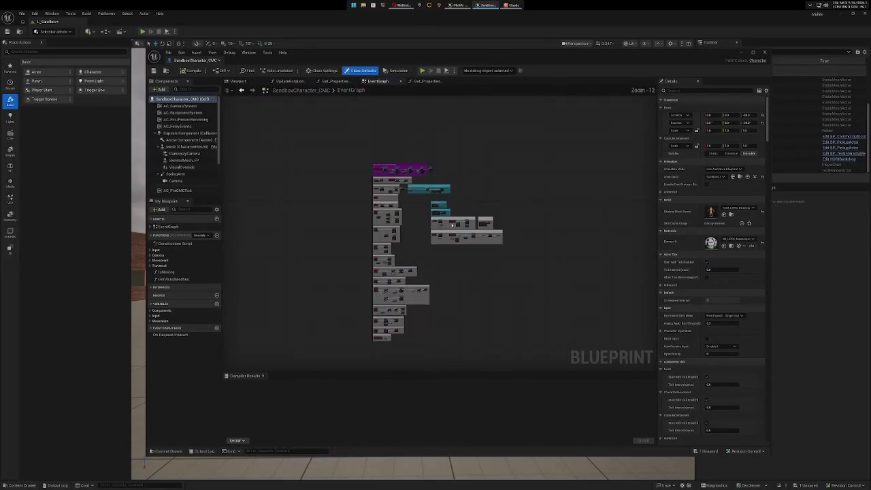
Bring the Event On Land section into view and move further down the EventGraph.
{"action": "scroll", "coordinate": [448, 265], "scroll_direction": "up", "scroll_amount": 10}
{"action": "left_click_drag", "start_coordinate": [433, 231], "coordinate": [432, 338]}
{"action": "mouse_move", "coordinate": [277, 136]}
{"action": "left_mouse_down"}
{"action": "mouse_move", "coordinate": [281, 251]}
{"action": "mouse_move", "coordinate": [392, 116]}
{"action": "mouse_move", "coordinate": [392, 217]}
{"action": "mouse_move", "coordinate": [349, 330]}
{"action": "mouse_move", "coordinate": [408, 225]}
{"action": "mouse_move", "coordinate": [492, 123]}
{"action": "mouse_move", "coordinate": [486, 155]}
{"action": "mouse_move", "coordinate": [572, 87]}
{"action": "left_mouse_up"}
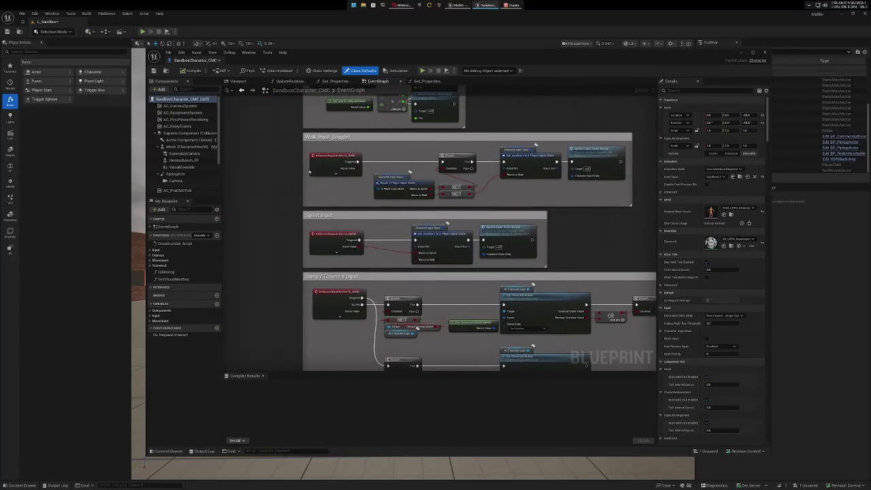
{"action": "scroll", "coordinate": [308, 170], "scroll_direction": "up", "scroll_amount": 2}
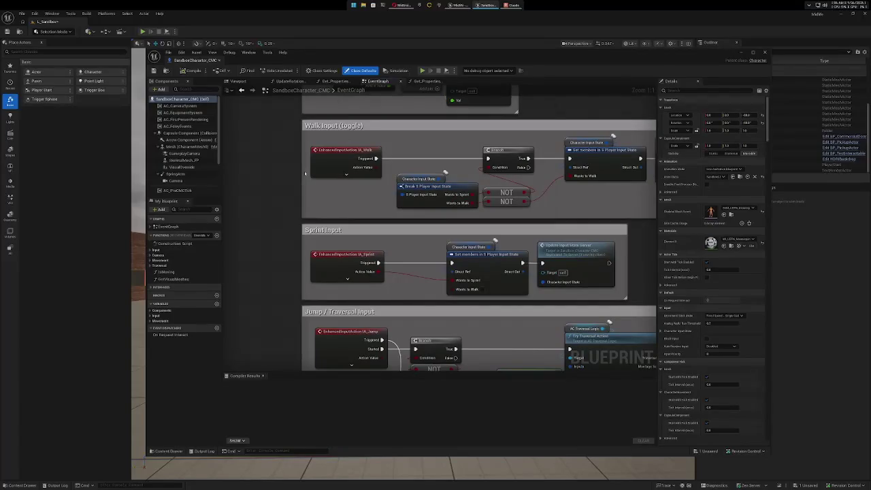
Inspect the Walk, Sprint and Jump / Traversal input sections and select the Try Traversal Action node.
{"action": "mouse_move", "coordinate": [338, 153]}
{"action": "mouse_move", "coordinate": [645, 255]}
{"action": "left_mouse_down"}
{"action": "mouse_move", "coordinate": [538, 259]}
{"action": "mouse_move", "coordinate": [570, 270]}
{"action": "mouse_move", "coordinate": [593, 266]}
{"action": "left_mouse_up"}
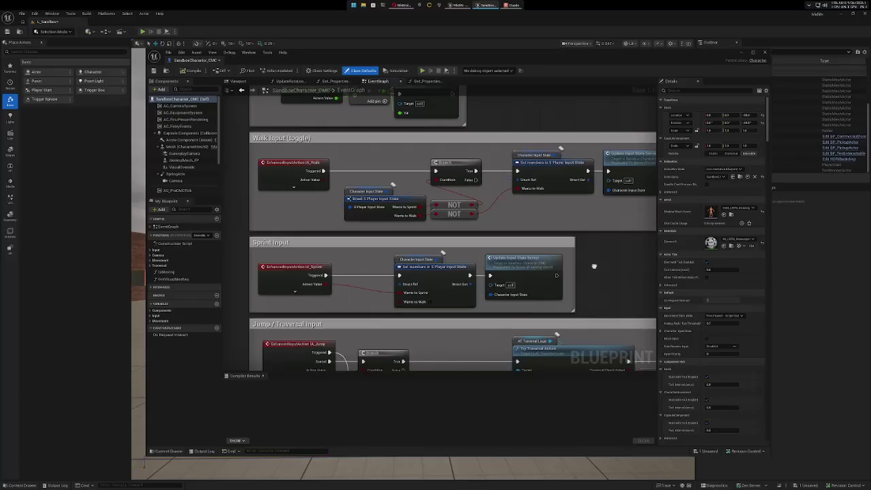
{"action": "mouse_move", "coordinate": [594, 266]}
{"action": "left_mouse_down"}
{"action": "mouse_move", "coordinate": [569, 243]}
{"action": "mouse_move", "coordinate": [583, 140]}
{"action": "left_mouse_up"}
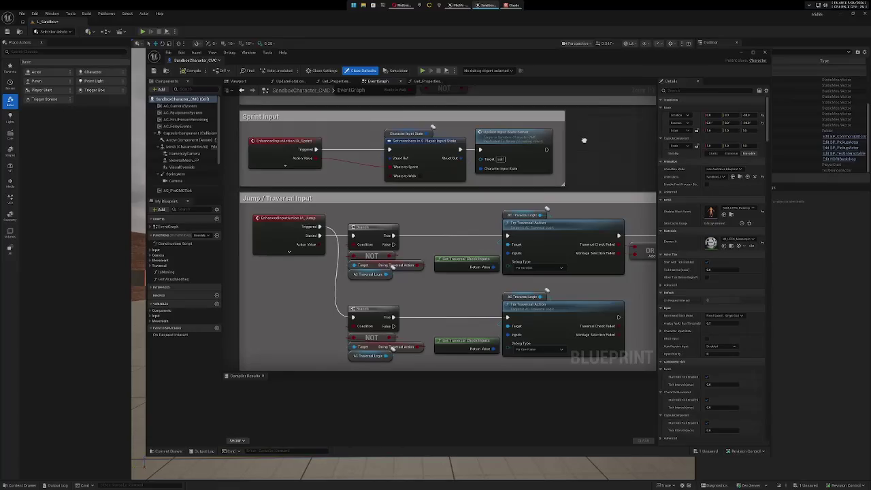
{"action": "left_click_drag", "start_coordinate": [584, 140], "coordinate": [517, 109]}
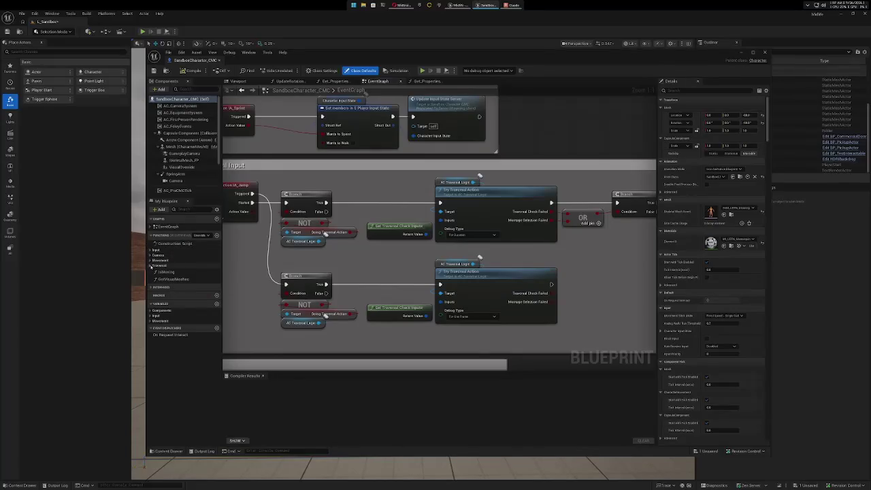
{"action": "left_click", "coordinate": [153, 266]}
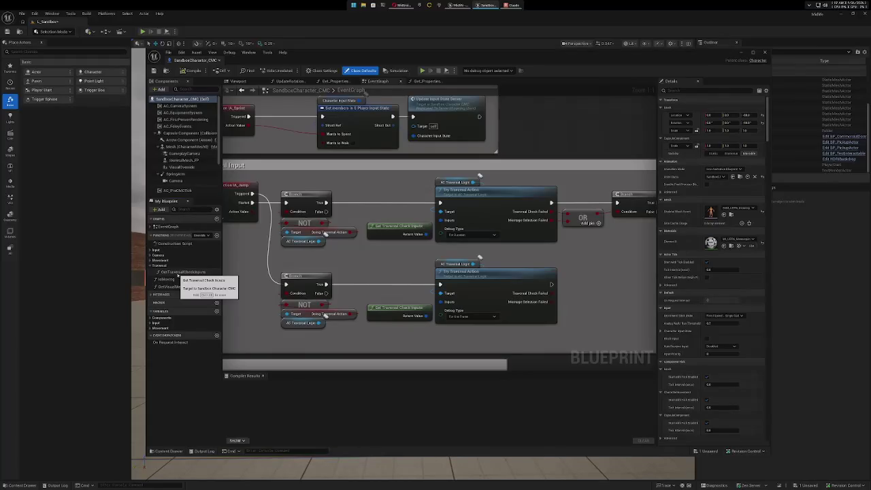
{"action": "left_click", "coordinate": [521, 193]}
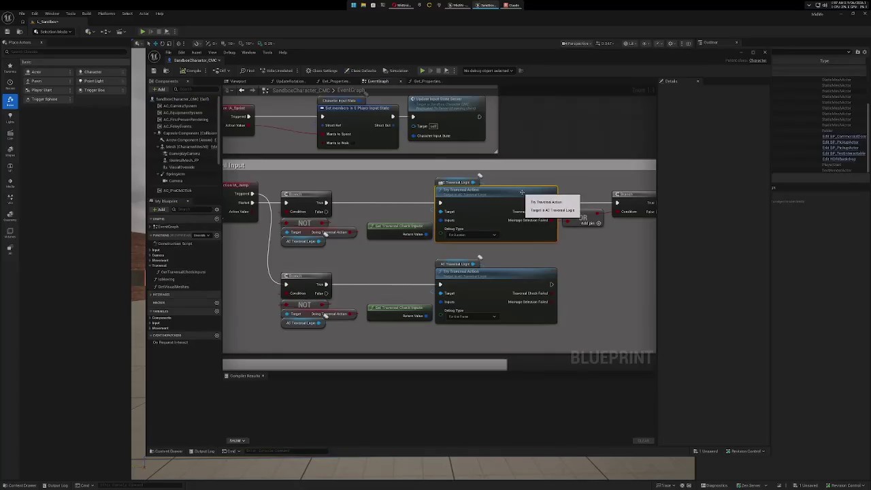
Open TryTraversalAction in AC_TraversalLogic and center its entry and Sequence nodes.
{"action": "double_click", "coordinate": [522, 193]}
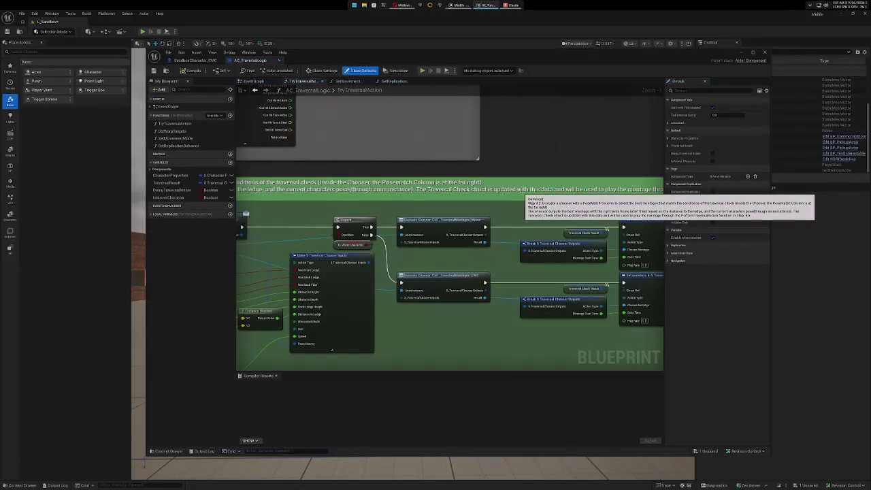
{"action": "scroll", "coordinate": [405, 303], "scroll_direction": "down", "scroll_amount": 7}
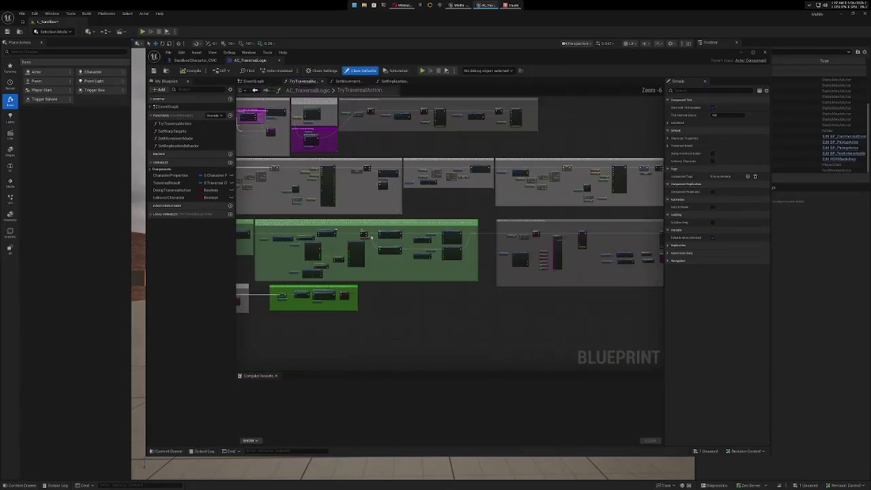
{"action": "mouse_move", "coordinate": [381, 292]}
{"action": "left_mouse_down"}
{"action": "mouse_move", "coordinate": [431, 315]}
{"action": "mouse_move", "coordinate": [540, 280]}
{"action": "mouse_move", "coordinate": [566, 291]}
{"action": "left_mouse_up"}
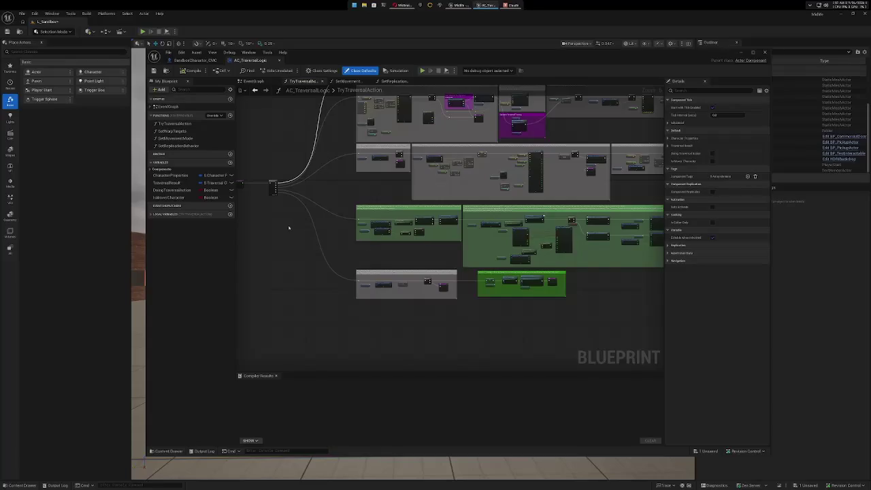
{"action": "left_click_drag", "start_coordinate": [288, 228], "coordinate": [428, 252]}
{"action": "scroll", "coordinate": [376, 232], "scroll_direction": "up", "scroll_amount": 7}
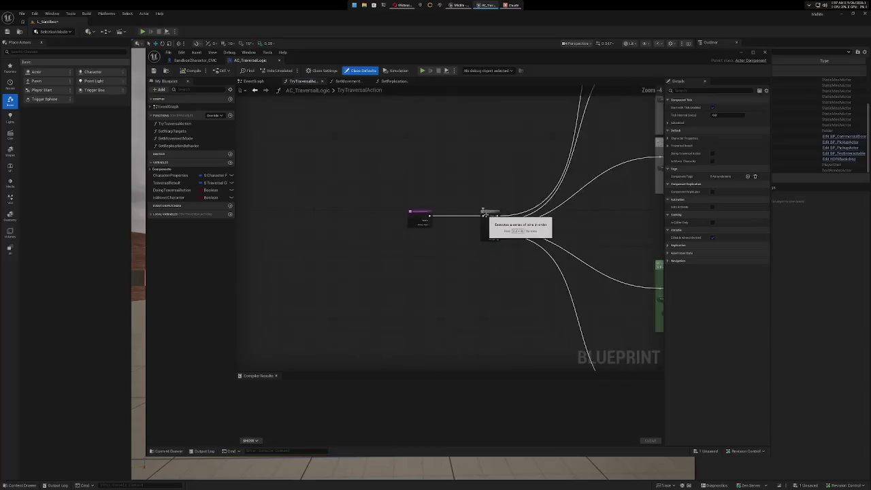
{"action": "scroll", "coordinate": [515, 224], "scroll_direction": "down", "scroll_amount": 5}
{"action": "scroll", "coordinate": [340, 245], "scroll_direction": "up", "scroll_amount": 4}
Pan through the Step 1, Step 2, Step 3, Step 4.1 and Step 5.1 sections.
{"action": "left_click_drag", "start_coordinate": [319, 246], "coordinate": [270, 210]}
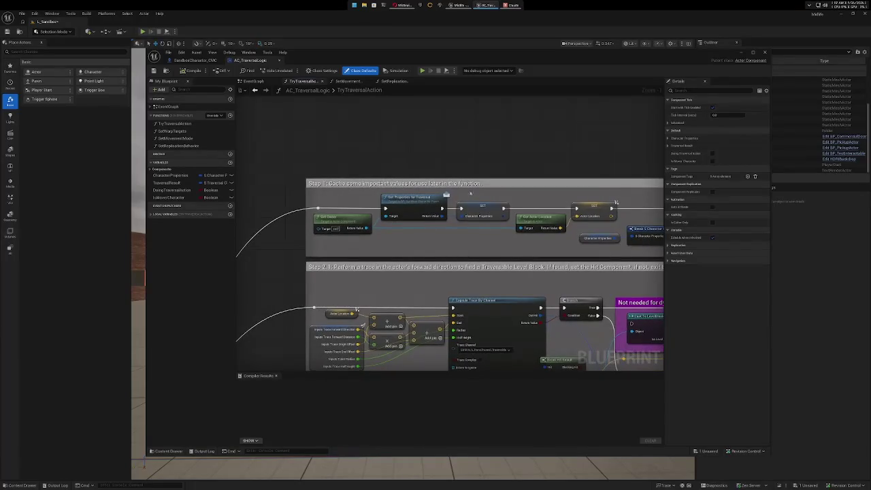
{"action": "left_click_drag", "start_coordinate": [306, 294], "coordinate": [279, 125]}
{"action": "left_click_drag", "start_coordinate": [283, 222], "coordinate": [288, 89]}
{"action": "left_click_drag", "start_coordinate": [352, 267], "coordinate": [349, 97]}
{"action": "left_click_drag", "start_coordinate": [375, 209], "coordinate": [380, 176]}
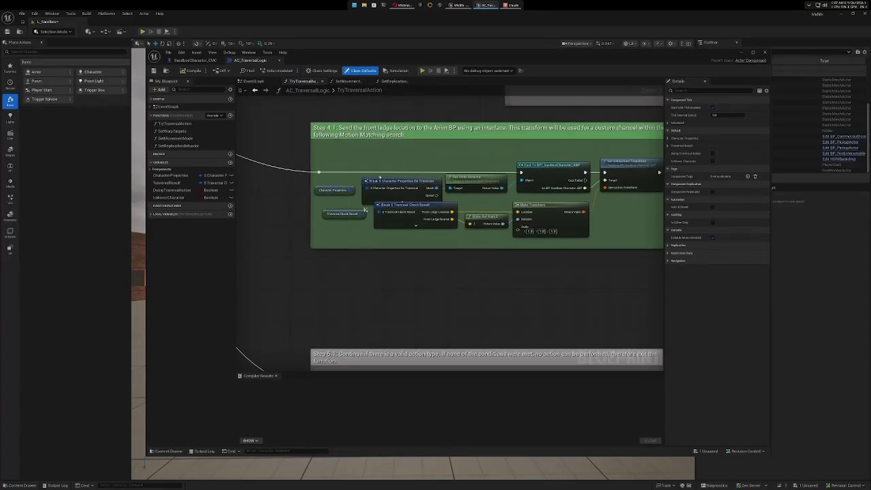
{"action": "mouse_move", "coordinate": [352, 296]}
{"action": "left_mouse_down"}
{"action": "mouse_move", "coordinate": [320, 202]}
{"action": "mouse_move", "coordinate": [335, 113]}
{"action": "left_mouse_up"}
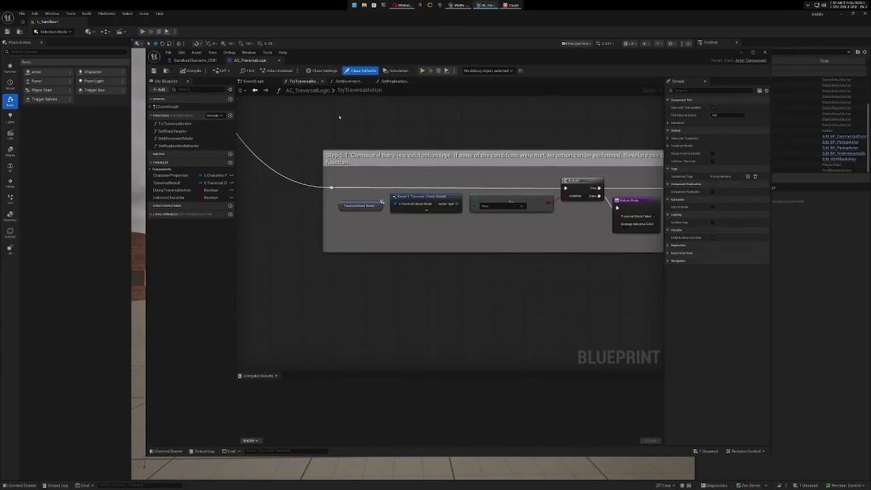
Review the Step 5.2 section, then close the blueprint editor to return to L_Sandbox.
{"action": "mouse_move", "coordinate": [428, 295]}
{"action": "left_mouse_down"}
{"action": "mouse_move", "coordinate": [409, 175]}
{"action": "mouse_move", "coordinate": [414, 293]}
{"action": "left_mouse_up"}
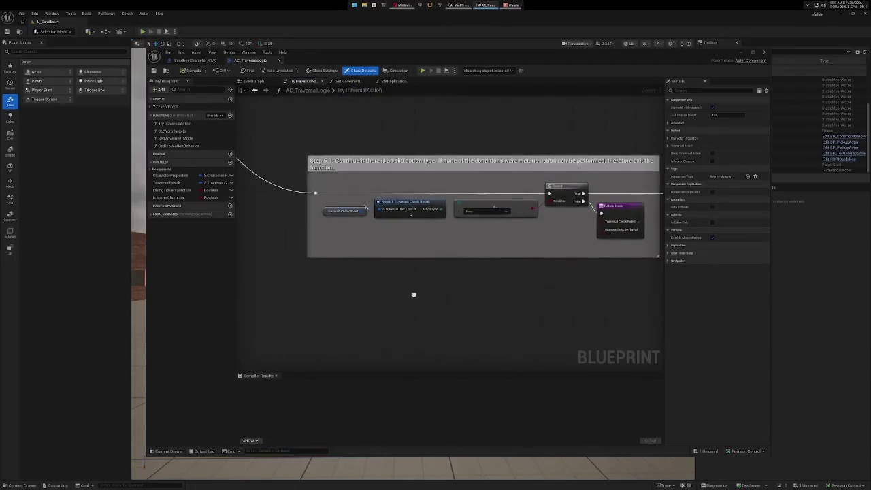
{"action": "mouse_move", "coordinate": [512, 94]}
{"action": "left_mouse_down"}
{"action": "mouse_move", "coordinate": [484, 167]}
{"action": "mouse_move", "coordinate": [328, 194]}
{"action": "left_mouse_up"}
{"action": "mouse_move", "coordinate": [521, 319]}
{"action": "left_mouse_down"}
{"action": "mouse_move", "coordinate": [428, 282]}
{"action": "mouse_move", "coordinate": [418, 269]}
{"action": "left_mouse_up"}
{"action": "left_click_drag", "start_coordinate": [523, 310], "coordinate": [402, 303]}
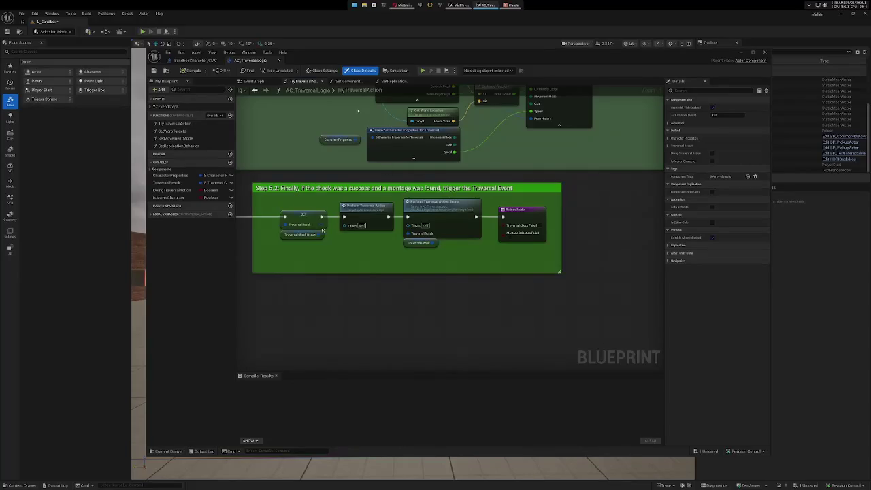
{"action": "left_click", "coordinate": [764, 51]}
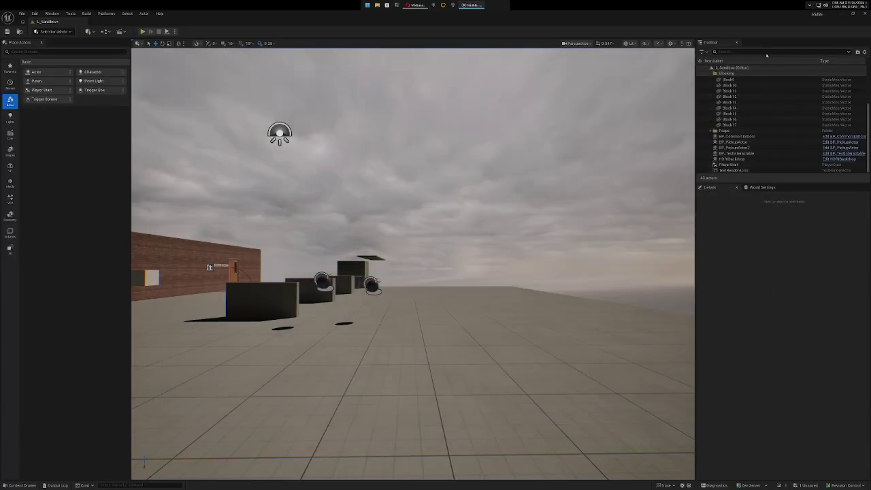
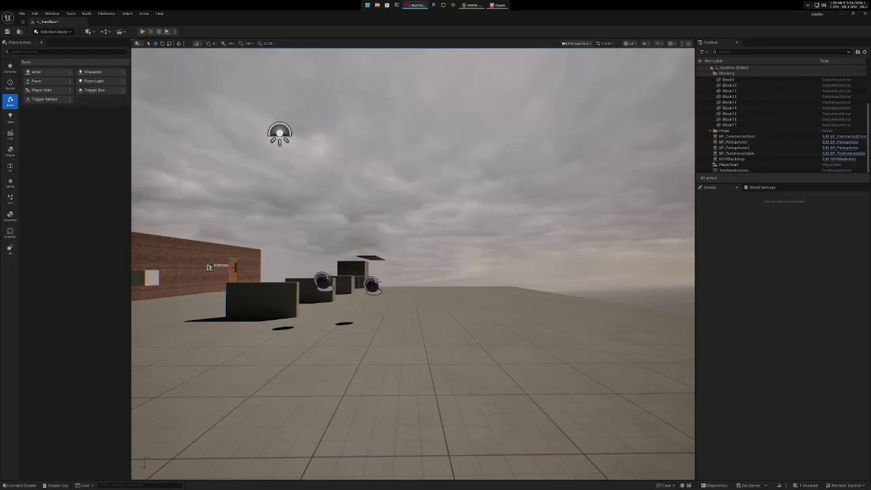
Bring the blank Sketchpad canvas over the Unreal editor, shift it left, and check the Pencil settings.
{"action": "left_click", "coordinate": [417, 5]}
{"action": "left_click_drag", "start_coordinate": [736, 30], "coordinate": [595, 30]}
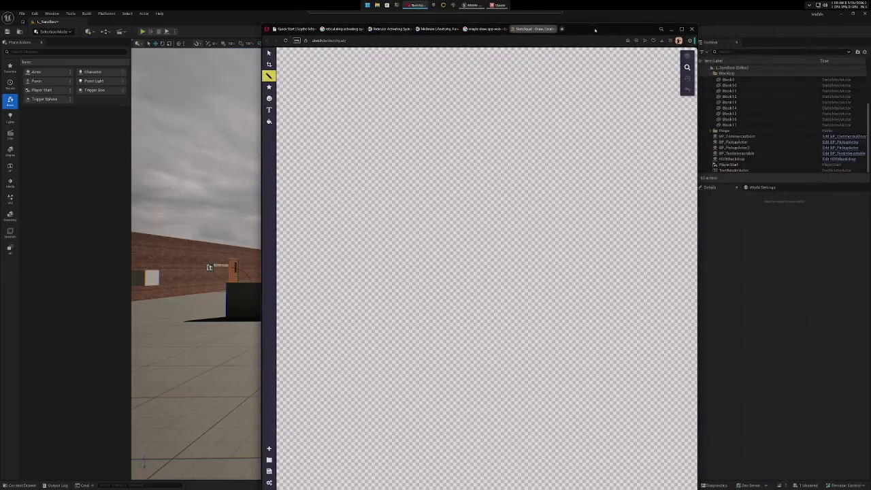
{"action": "left_click", "coordinate": [268, 75]}
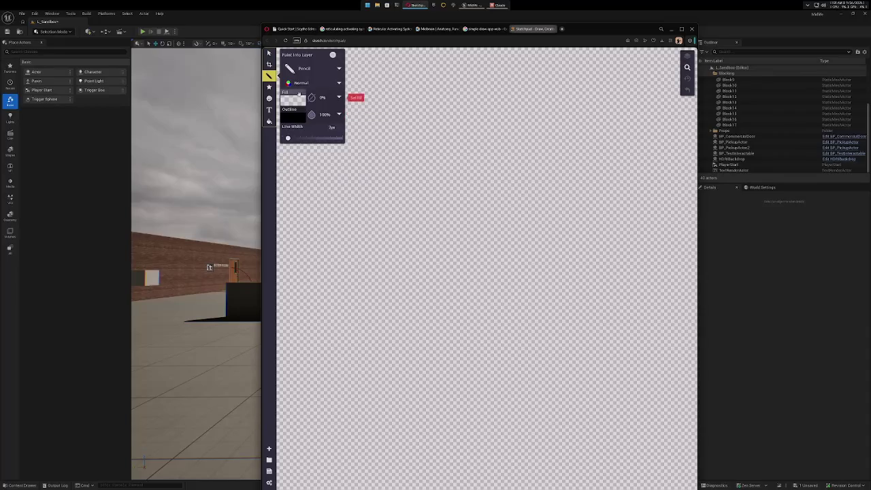
{"action": "left_click", "coordinate": [268, 76]}
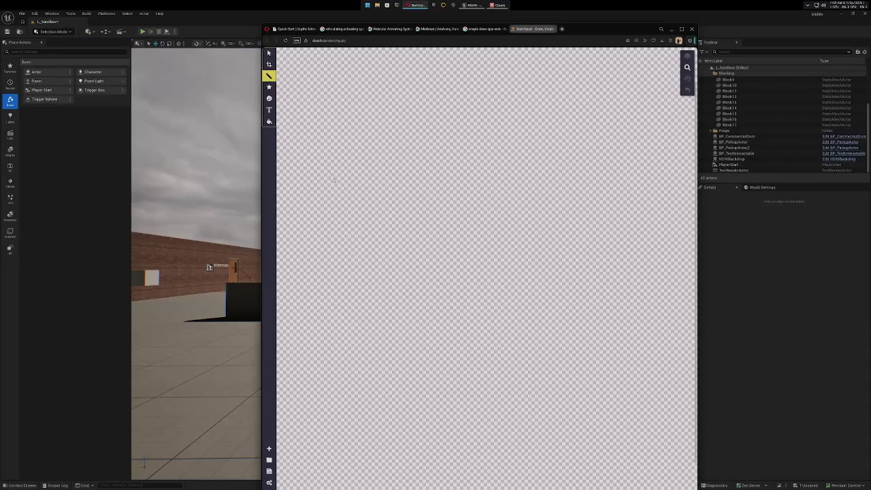
Sketch the Depth and Progress axes with labels and a curve dipping into a deep valley.
{"action": "mouse_move", "coordinate": [329, 144]}
{"action": "left_mouse_down"}
{"action": "mouse_move", "coordinate": [328, 309]}
{"action": "mouse_move", "coordinate": [651, 310]}
{"action": "left_mouse_up"}
{"action": "mouse_move", "coordinate": [314, 253]}
{"action": "left_mouse_down"}
{"action": "mouse_move", "coordinate": [299, 252]}
{"action": "mouse_move", "coordinate": [315, 255]}
{"action": "mouse_move", "coordinate": [306, 247]}
{"action": "mouse_move", "coordinate": [318, 237]}
{"action": "mouse_move", "coordinate": [304, 219]}
{"action": "left_mouse_up"}
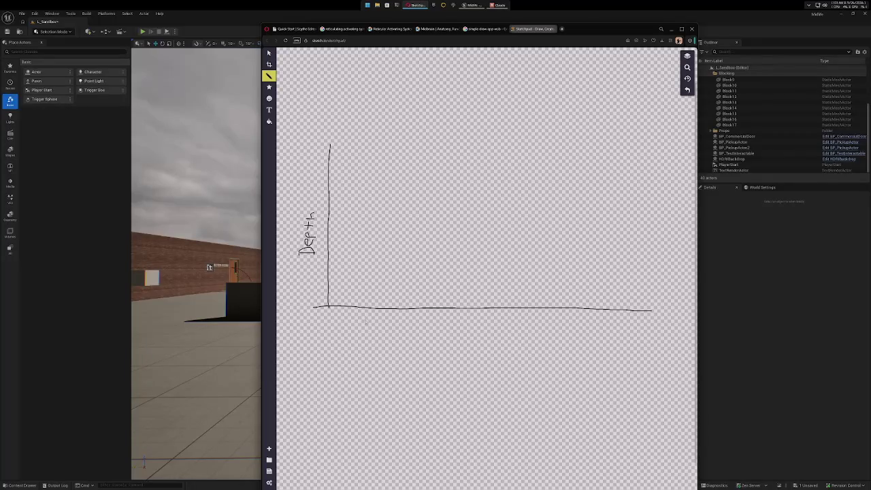
{"action": "mouse_move", "coordinate": [368, 320]}
{"action": "left_mouse_down"}
{"action": "mouse_move", "coordinate": [368, 333]}
{"action": "mouse_move", "coordinate": [368, 316]}
{"action": "mouse_move", "coordinate": [369, 326]}
{"action": "mouse_move", "coordinate": [398, 334]}
{"action": "mouse_move", "coordinate": [392, 352]}
{"action": "mouse_move", "coordinate": [387, 342]}
{"action": "mouse_move", "coordinate": [408, 328]}
{"action": "mouse_move", "coordinate": [430, 333]}
{"action": "mouse_move", "coordinate": [420, 340]}
{"action": "mouse_move", "coordinate": [434, 332]}
{"action": "mouse_move", "coordinate": [432, 340]}
{"action": "left_mouse_up"}
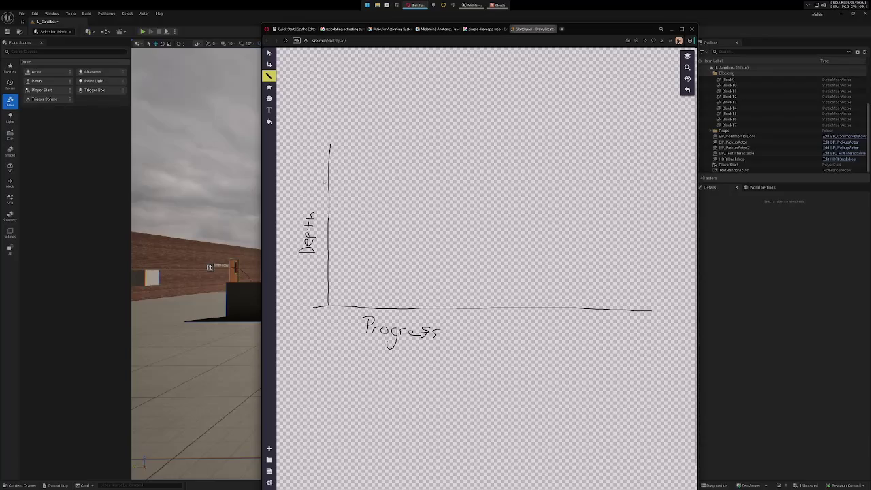
{"action": "mouse_move", "coordinate": [331, 171]}
{"action": "left_mouse_down"}
{"action": "mouse_move", "coordinate": [383, 185]}
{"action": "mouse_move", "coordinate": [431, 272]}
{"action": "mouse_move", "coordinate": [477, 289]}
{"action": "mouse_move", "coordinate": [510, 285]}
{"action": "mouse_move", "coordinate": [575, 179]}
{"action": "mouse_move", "coordinate": [666, 158]}
{"action": "left_mouse_up"}
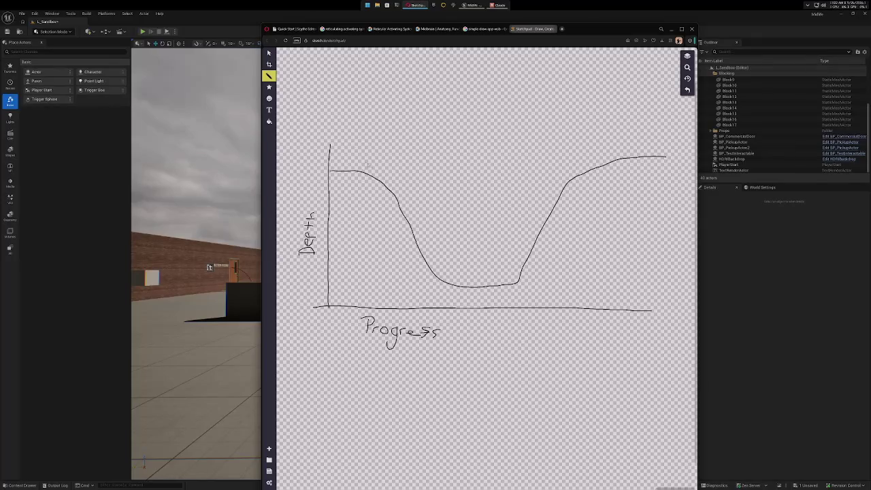
{"action": "mouse_move", "coordinate": [384, 159]}
{"action": "left_mouse_down"}
{"action": "mouse_move", "coordinate": [369, 156]}
{"action": "mouse_move", "coordinate": [338, 178]}
{"action": "mouse_move", "coordinate": [393, 179]}
{"action": "mouse_move", "coordinate": [372, 158]}
{"action": "left_mouse_up"}
Circle the curve's valley and high end, and write 'Puzzle/invest' above the first loop.
{"action": "mouse_move", "coordinate": [415, 266]}
{"action": "left_mouse_down"}
{"action": "mouse_move", "coordinate": [512, 247]}
{"action": "mouse_move", "coordinate": [520, 299]}
{"action": "mouse_move", "coordinate": [436, 287]}
{"action": "mouse_move", "coordinate": [419, 273]}
{"action": "left_mouse_up"}
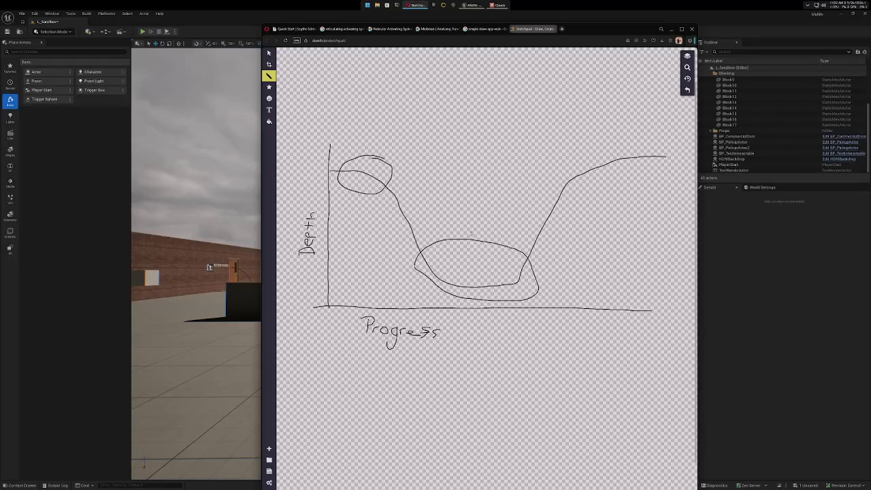
{"action": "mouse_move", "coordinate": [554, 130]}
{"action": "left_mouse_down"}
{"action": "mouse_move", "coordinate": [610, 193]}
{"action": "mouse_move", "coordinate": [676, 149]}
{"action": "mouse_move", "coordinate": [592, 125]}
{"action": "mouse_move", "coordinate": [555, 132]}
{"action": "left_mouse_up"}
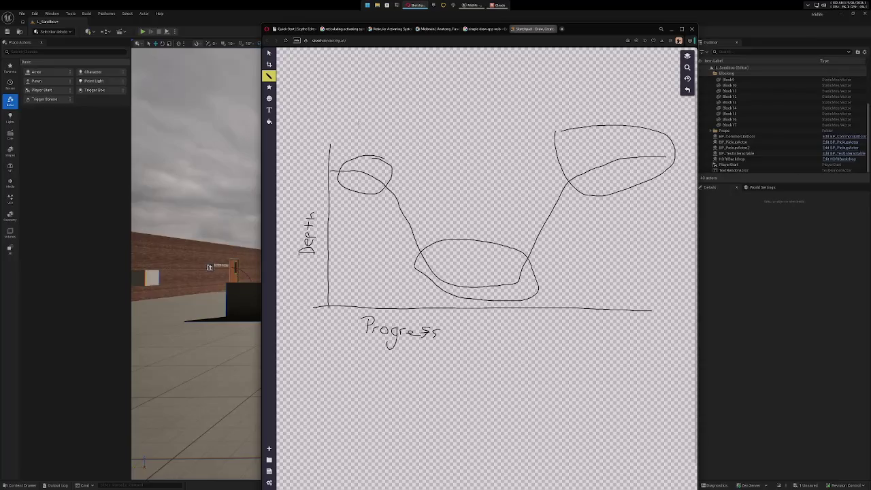
{"action": "mouse_move", "coordinate": [347, 122]}
{"action": "left_mouse_down"}
{"action": "mouse_move", "coordinate": [351, 133]}
{"action": "mouse_move", "coordinate": [386, 122]}
{"action": "mouse_move", "coordinate": [400, 134]}
{"action": "mouse_move", "coordinate": [408, 125]}
{"action": "mouse_move", "coordinate": [416, 139]}
{"action": "mouse_move", "coordinate": [426, 129]}
{"action": "mouse_move", "coordinate": [436, 141]}
{"action": "left_mouse_up"}
{"action": "left_click_drag", "start_coordinate": [434, 133], "coordinate": [442, 134]}
Label the valley '+Enemies' and the high end 'RAD Boss', and add a Section note under Progress.
{"action": "left_click_drag", "start_coordinate": [451, 212], "coordinate": [451, 220]}
{"action": "left_click_drag", "start_coordinate": [447, 216], "coordinate": [479, 224]}
{"action": "left_click_drag", "start_coordinate": [478, 219], "coordinate": [492, 223]}
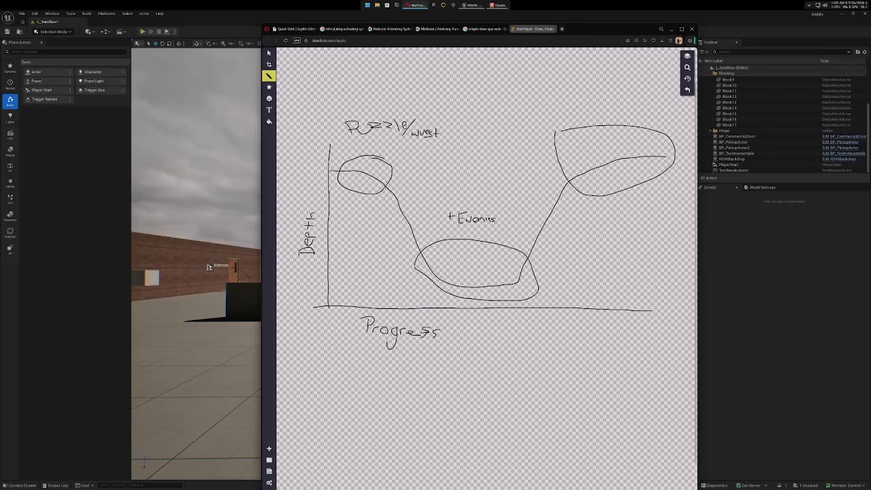
{"action": "mouse_move", "coordinate": [590, 110]}
{"action": "left_mouse_down"}
{"action": "mouse_move", "coordinate": [590, 127]}
{"action": "mouse_move", "coordinate": [589, 113]}
{"action": "mouse_move", "coordinate": [610, 123]}
{"action": "mouse_move", "coordinate": [600, 118]}
{"action": "mouse_move", "coordinate": [614, 117]}
{"action": "mouse_move", "coordinate": [616, 102]}
{"action": "mouse_move", "coordinate": [642, 110]}
{"action": "left_mouse_up"}
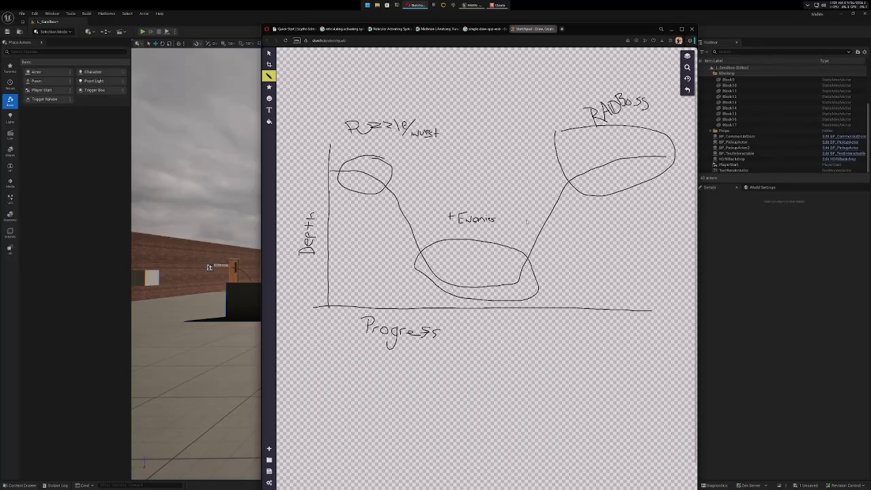
{"action": "mouse_move", "coordinate": [427, 317]}
{"action": "left_mouse_down"}
{"action": "mouse_move", "coordinate": [412, 281]}
{"action": "mouse_move", "coordinate": [451, 211]}
{"action": "mouse_move", "coordinate": [545, 309]}
{"action": "mouse_move", "coordinate": [460, 332]}
{"action": "mouse_move", "coordinate": [413, 311]}
{"action": "left_mouse_up"}
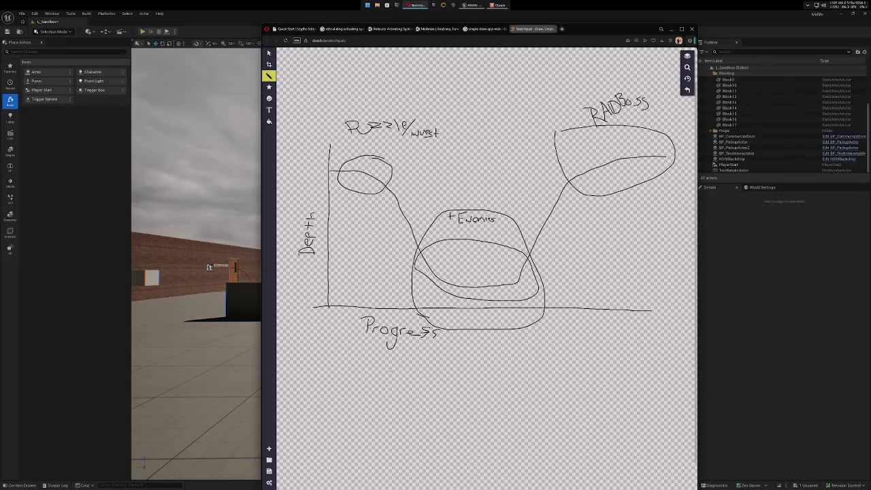
{"action": "mouse_move", "coordinate": [371, 348]}
{"action": "left_mouse_down"}
{"action": "mouse_move", "coordinate": [355, 358]}
{"action": "mouse_move", "coordinate": [430, 366]}
{"action": "mouse_move", "coordinate": [444, 355]}
{"action": "left_mouse_up"}
Set the Pencil outline colour to purple (#8a2be2), then switch over to the Unreal L_Sandbox level.
{"action": "left_click", "coordinate": [268, 76]}
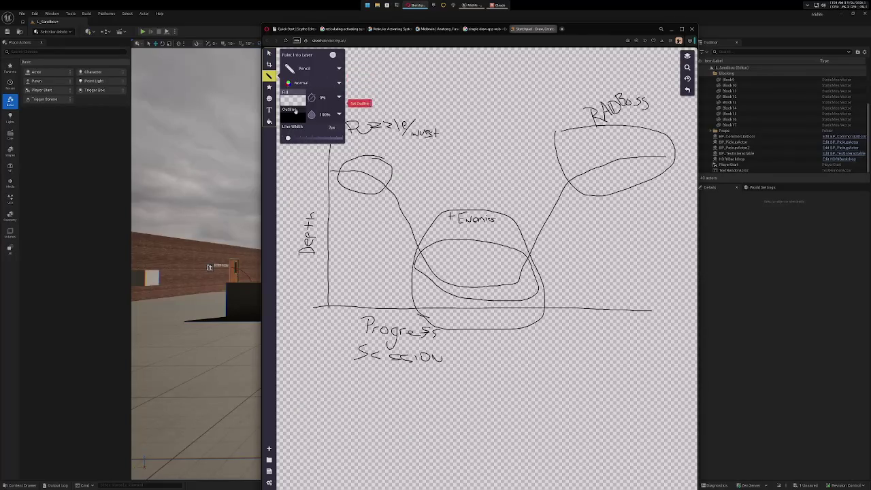
{"action": "left_click", "coordinate": [295, 117]}
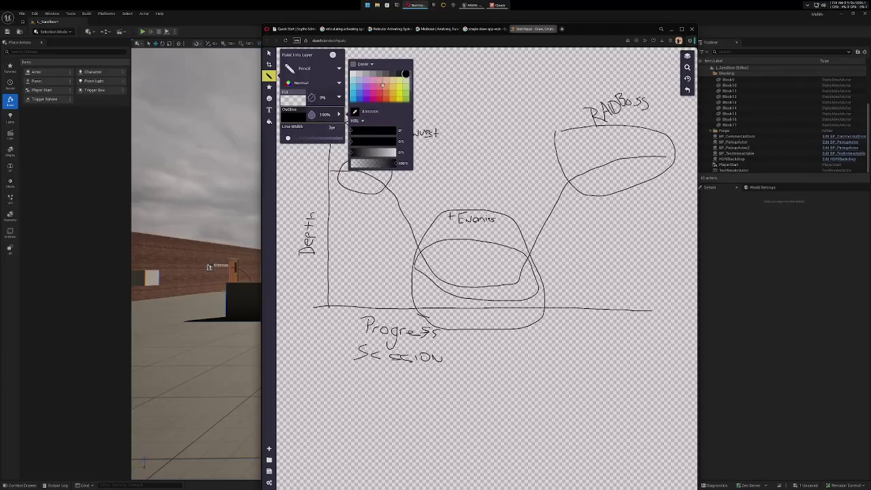
{"action": "left_click", "coordinate": [366, 93]}
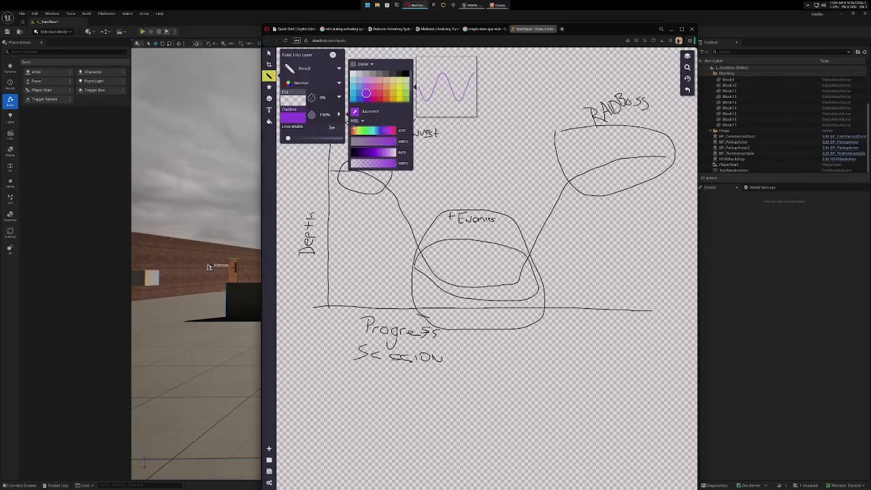
{"action": "left_click", "coordinate": [270, 76]}
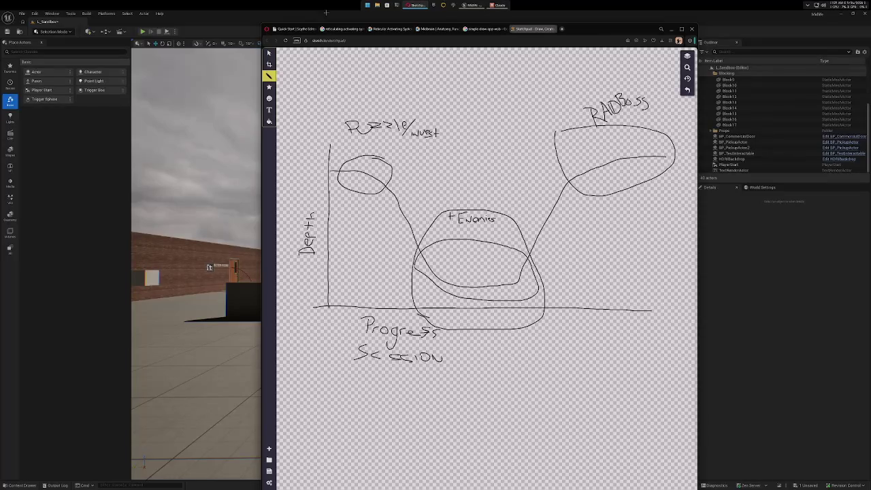
{"action": "key", "text": "alt+Tab"}
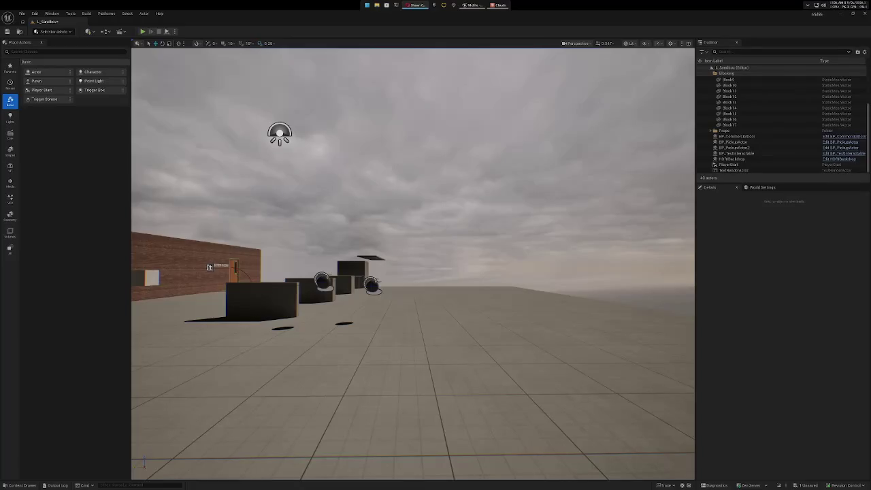
Switch back to the browser showing the eBay tarot deck listing and scroll it.
{"action": "key", "text": "alt+Tab"}
{"action": "scroll", "coordinate": [593, 149], "scroll_direction": "down", "scroll_amount": 1}
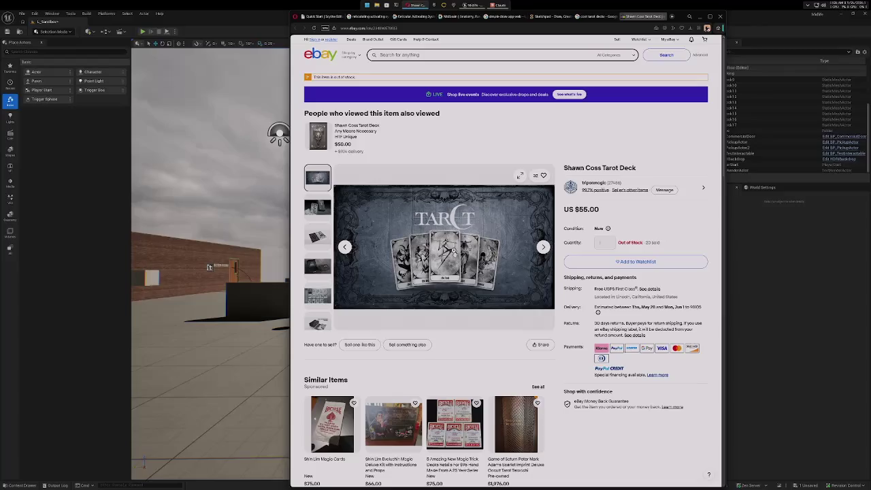
View the eBay listing's deck box and third product photos, then return to the 'cool tarot decks' image results.
{"action": "mouse_move", "coordinate": [442, 219]}
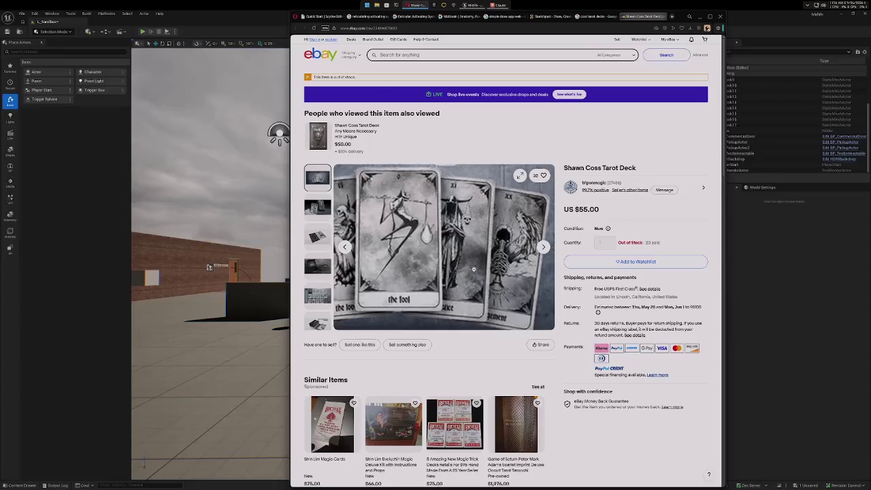
{"action": "left_click", "coordinate": [322, 208]}
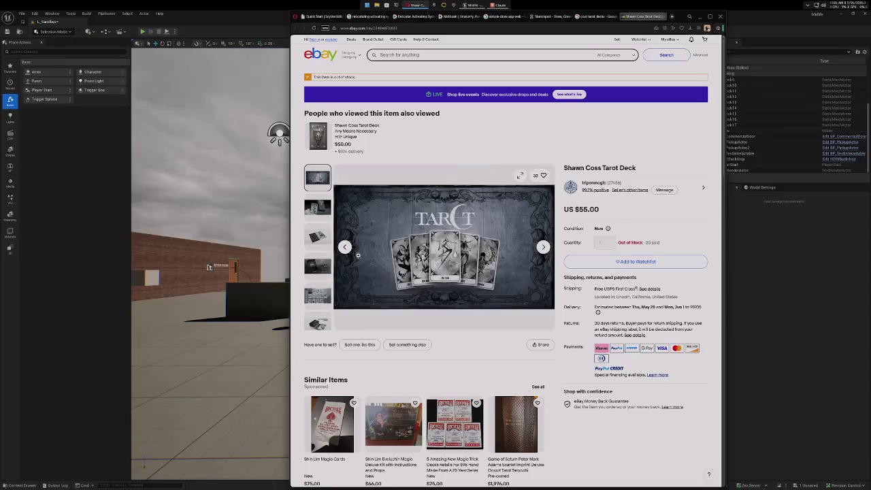
{"action": "mouse_move", "coordinate": [435, 232]}
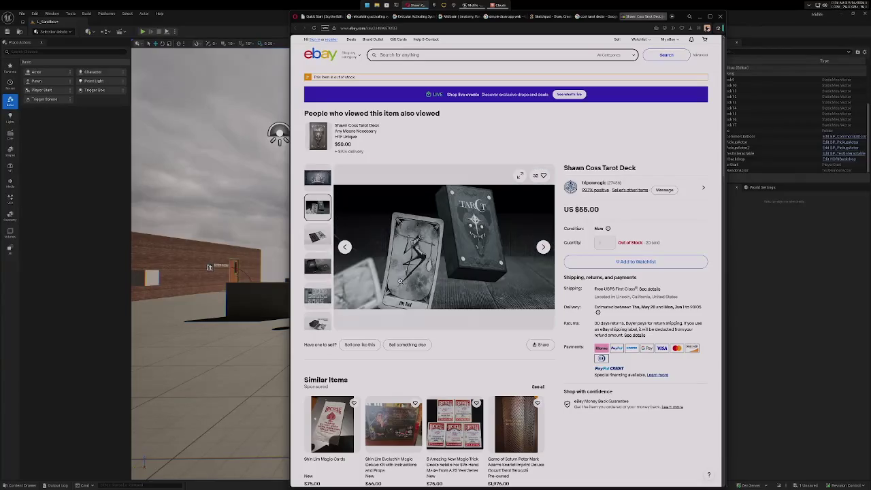
{"action": "left_click", "coordinate": [318, 236]}
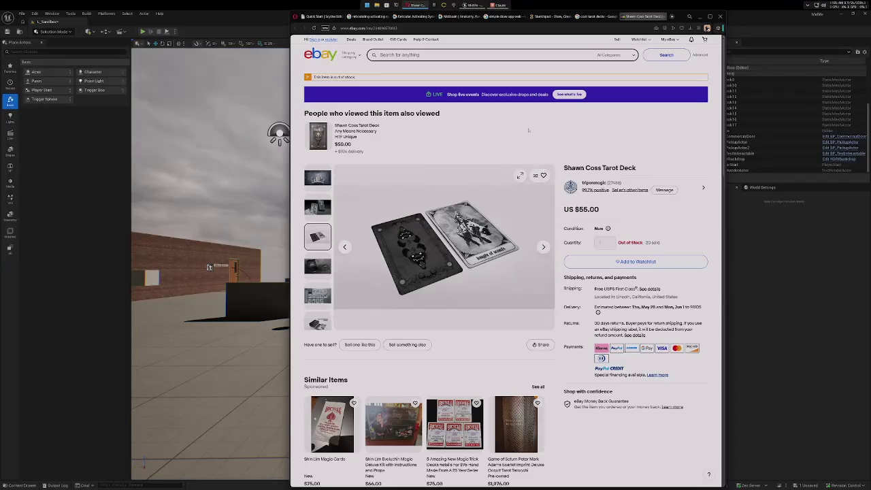
{"action": "left_click", "coordinate": [600, 17]}
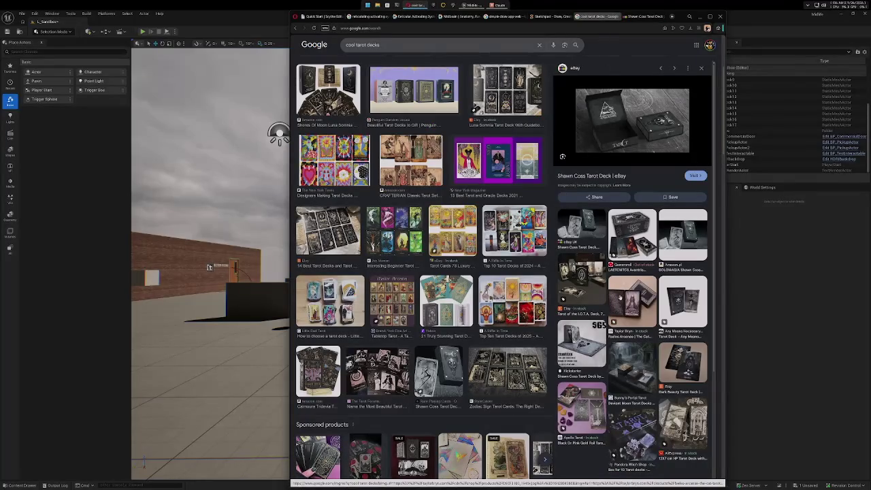
Preview the Any Means Necessary tarot deck's product page, then close its tabs.
{"action": "scroll", "coordinate": [619, 298], "scroll_direction": "down", "scroll_amount": 2}
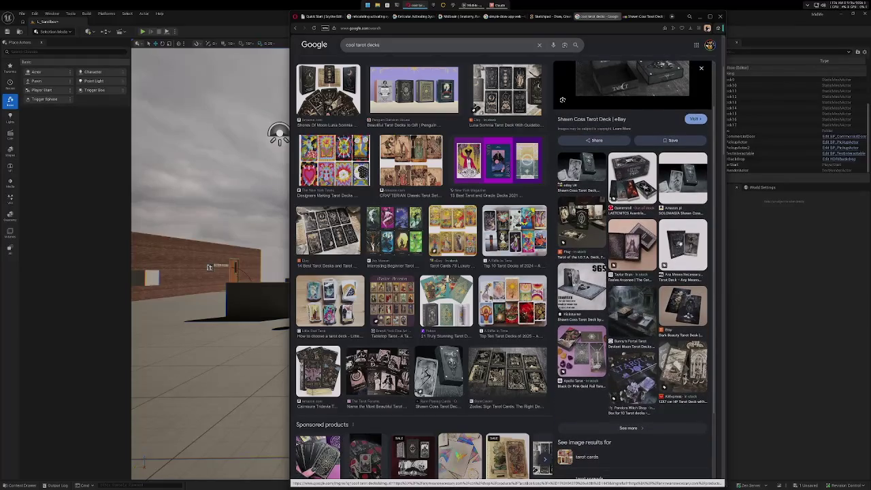
{"action": "left_click", "coordinate": [682, 243]}
{"action": "left_click", "coordinate": [640, 155]}
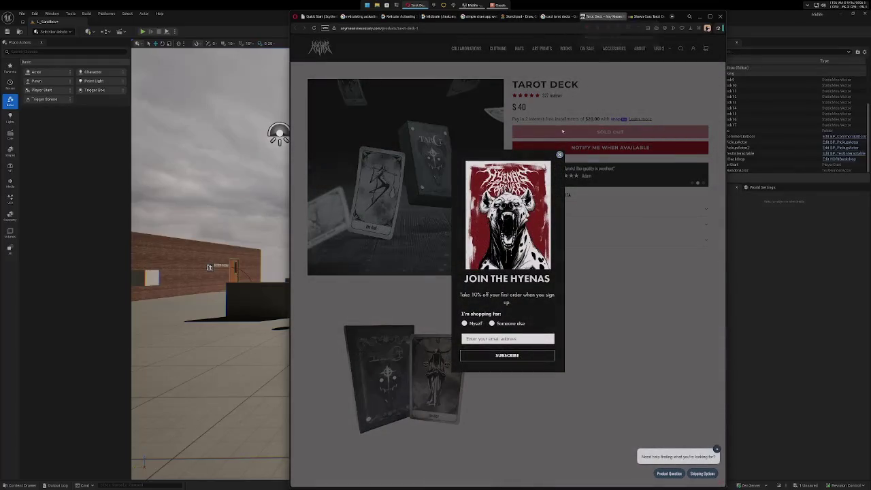
{"action": "left_click", "coordinate": [559, 156]}
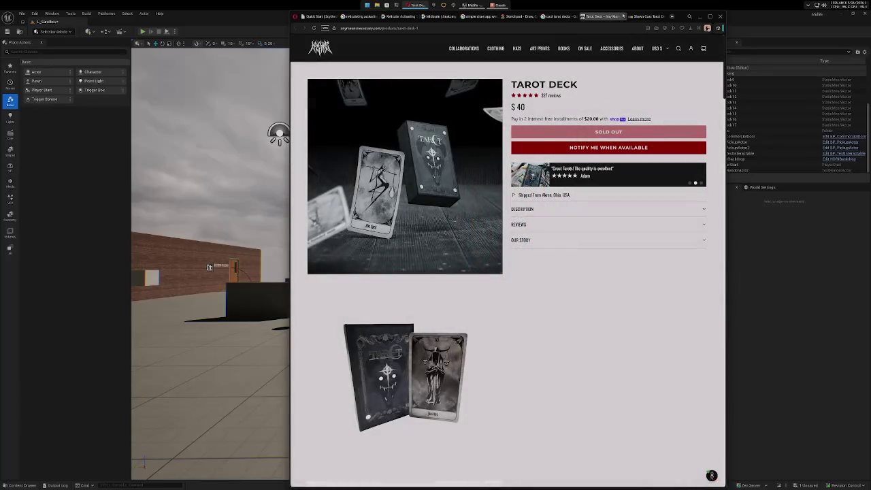
{"action": "left_click", "coordinate": [664, 17]}
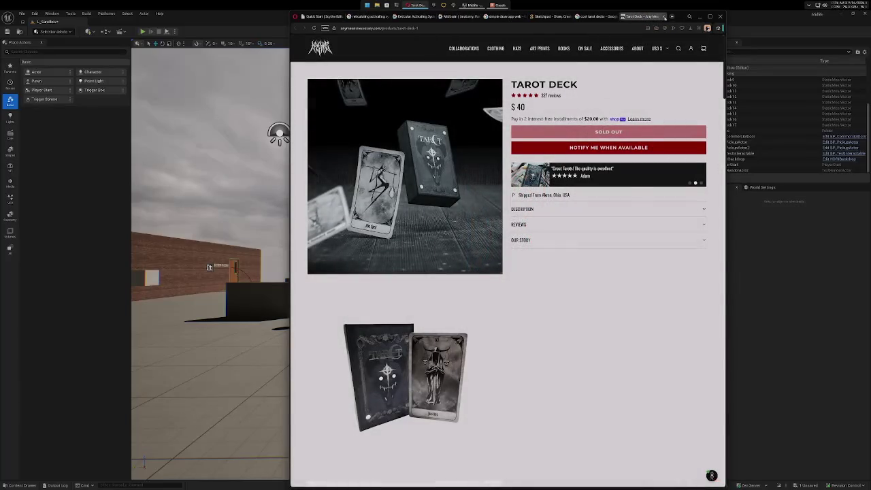
{"action": "left_click", "coordinate": [664, 17]}
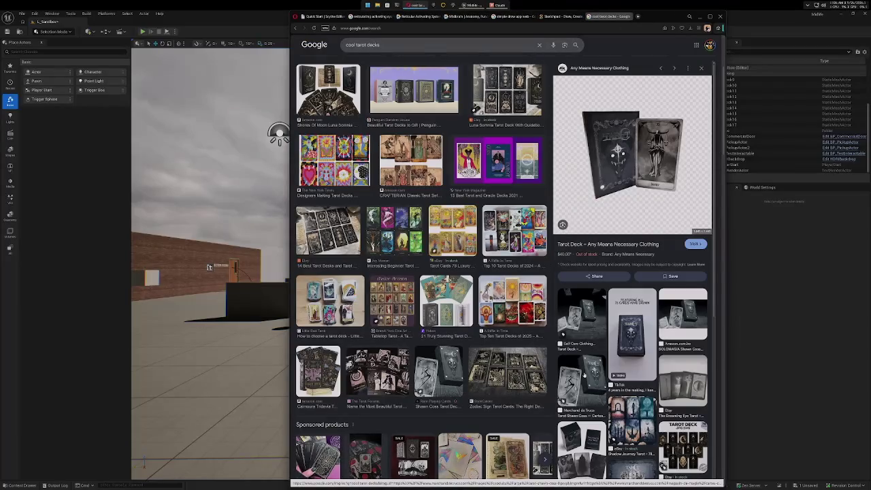
Scroll further and preview the Shores of Moon Luna Somnia deck's related Reddit image.
{"action": "scroll", "coordinate": [562, 333], "scroll_direction": "down", "scroll_amount": 3}
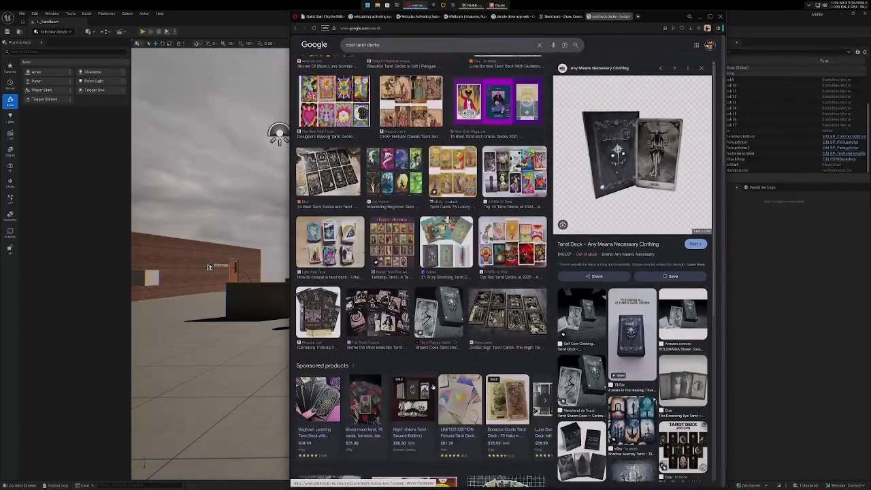
{"action": "scroll", "coordinate": [432, 386], "scroll_direction": "down", "scroll_amount": 2}
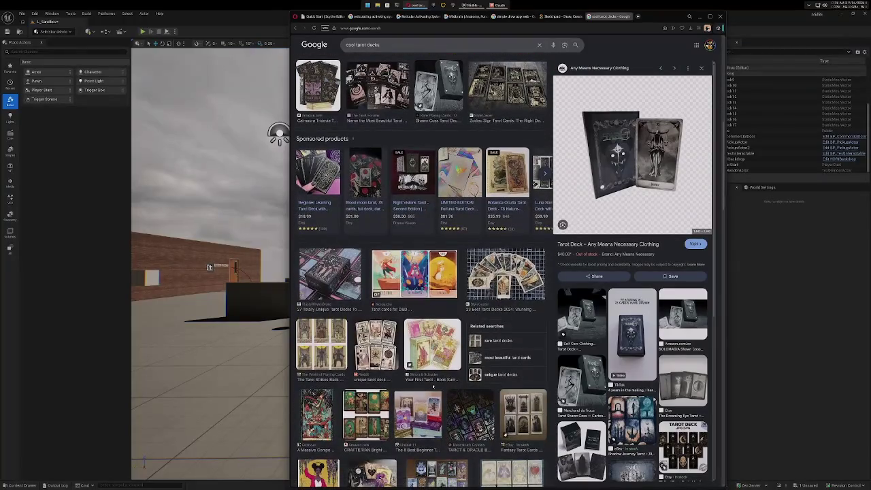
{"action": "scroll", "coordinate": [432, 386], "scroll_direction": "down", "scroll_amount": 2}
{"action": "scroll", "coordinate": [562, 333], "scroll_direction": "down", "scroll_amount": 3}
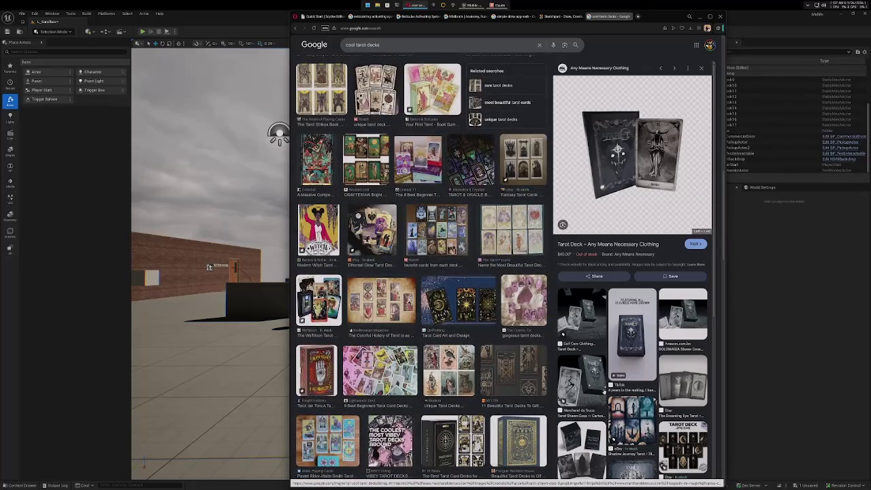
{"action": "scroll", "coordinate": [604, 391], "scroll_direction": "down", "scroll_amount": 2}
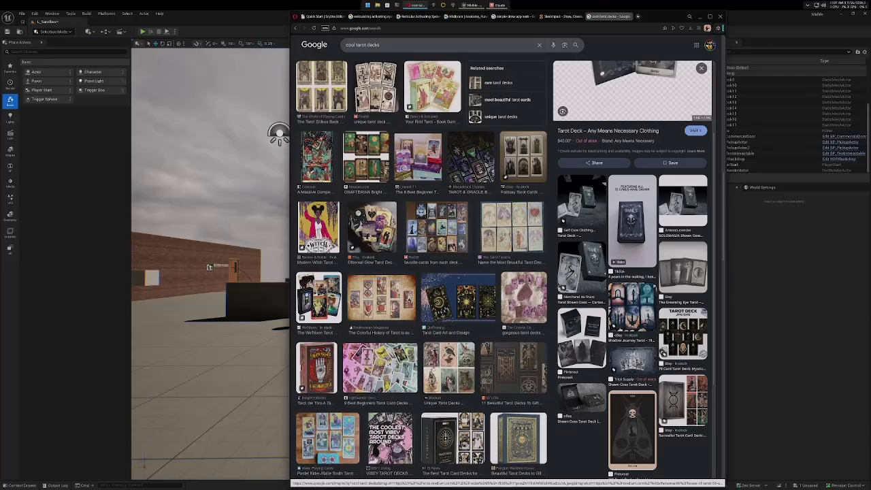
{"action": "scroll", "coordinate": [435, 369], "scroll_direction": "down", "scroll_amount": 3}
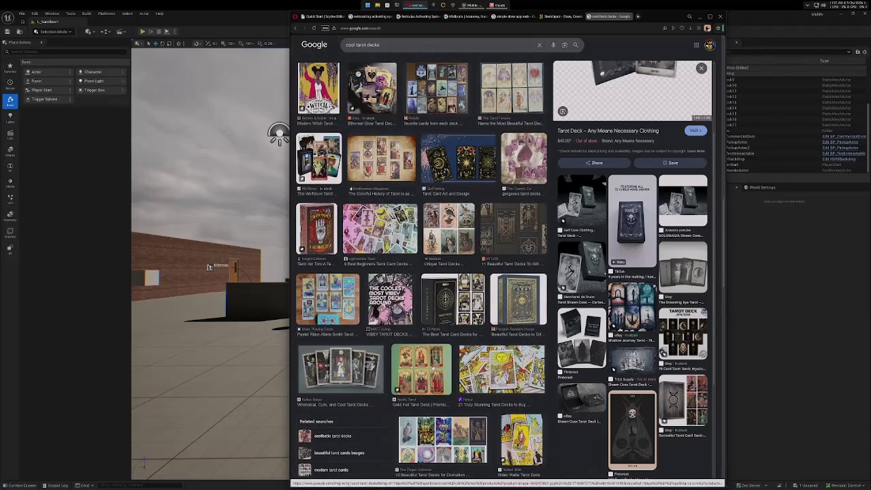
{"action": "scroll", "coordinate": [422, 367], "scroll_direction": "down", "scroll_amount": 3}
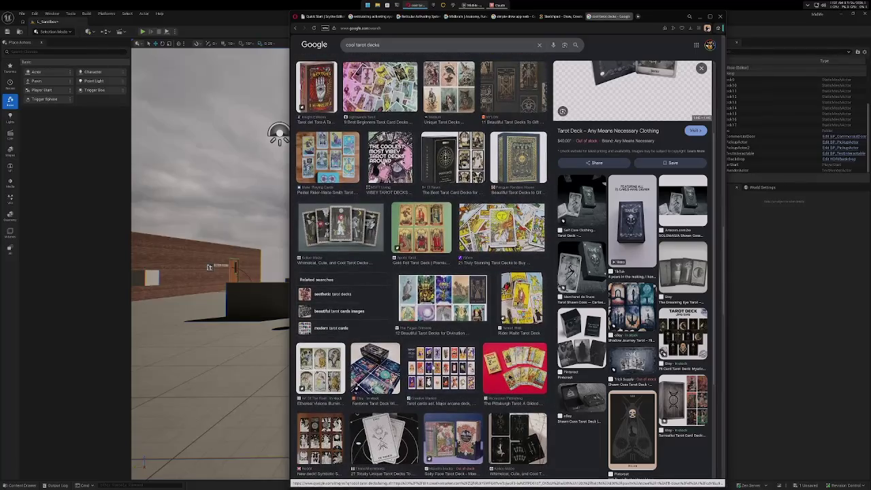
{"action": "scroll", "coordinate": [432, 366], "scroll_direction": "down", "scroll_amount": 2}
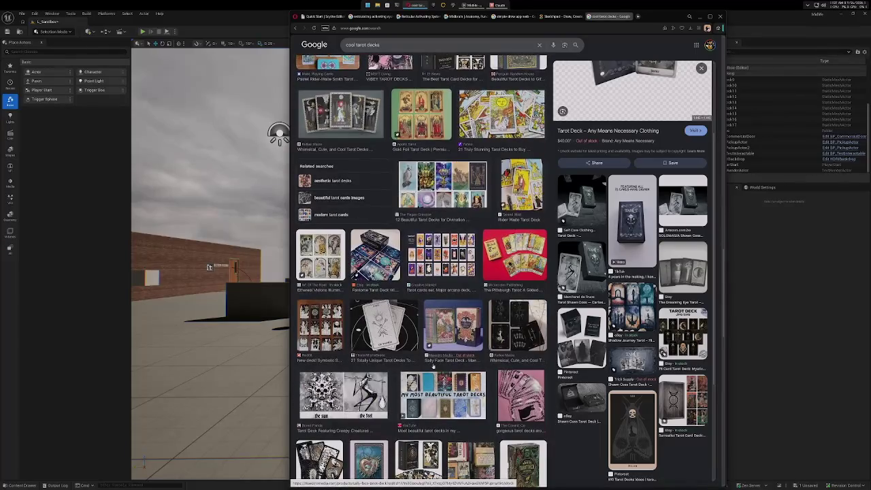
{"action": "scroll", "coordinate": [432, 366], "scroll_direction": "down", "scroll_amount": 2}
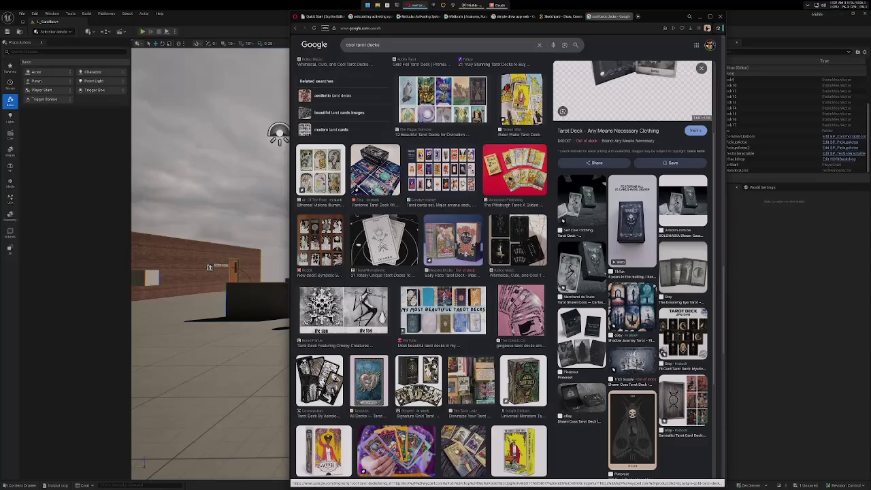
{"action": "scroll", "coordinate": [433, 366], "scroll_direction": "down", "scroll_amount": 4}
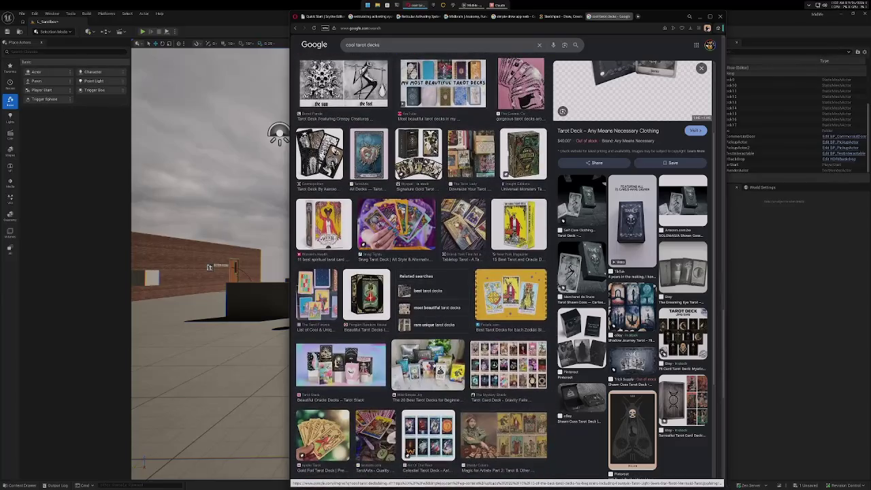
{"action": "scroll", "coordinate": [433, 366], "scroll_direction": "down", "scroll_amount": 1}
{"action": "scroll", "coordinate": [432, 366], "scroll_direction": "up", "scroll_amount": 5}
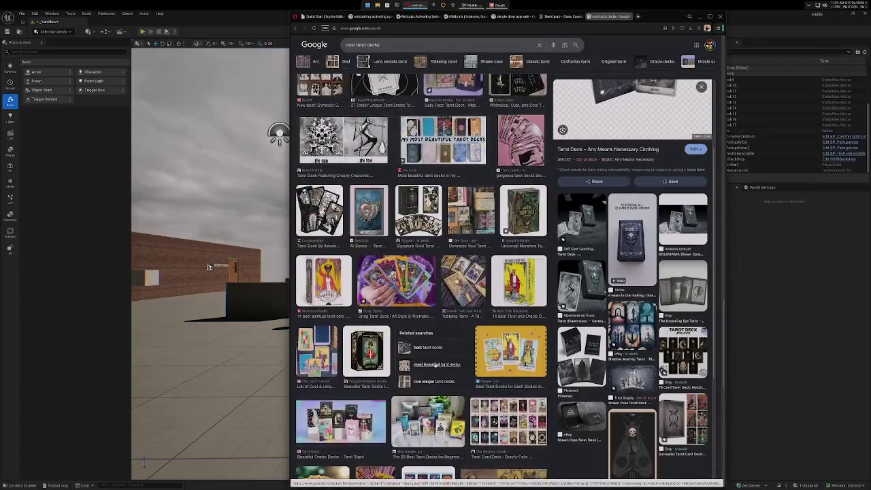
{"action": "scroll", "coordinate": [432, 366], "scroll_direction": "down", "scroll_amount": 10}
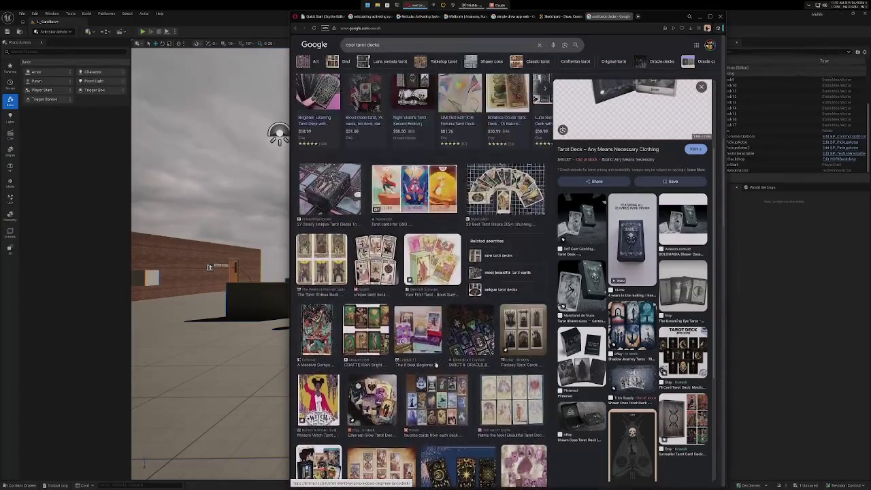
{"action": "scroll", "coordinate": [436, 364], "scroll_direction": "up", "scroll_amount": 2}
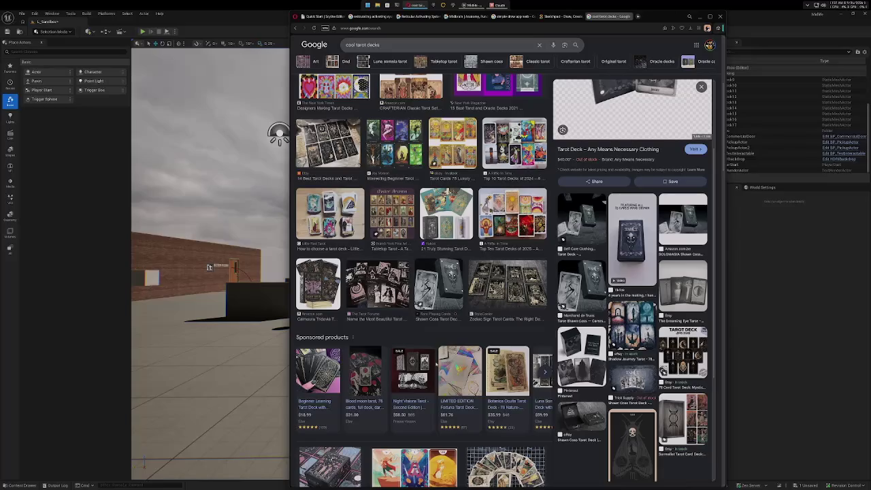
{"action": "scroll", "coordinate": [436, 364], "scroll_direction": "up", "scroll_amount": 4}
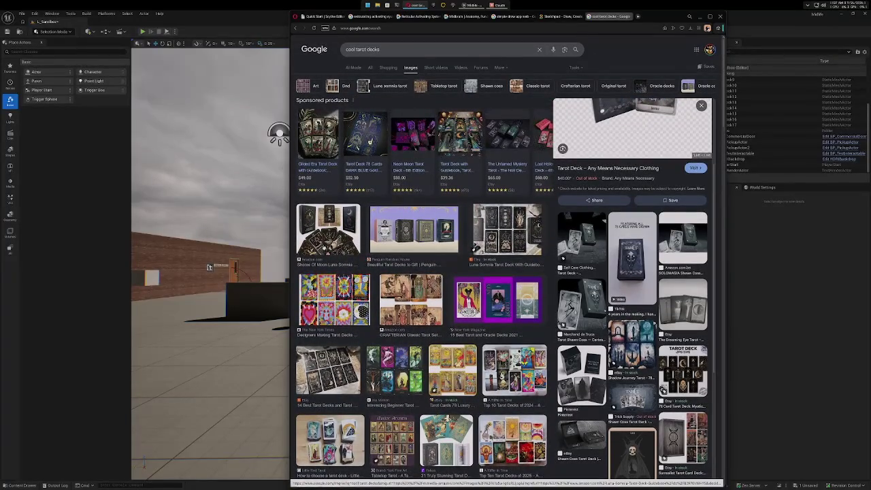
{"action": "left_click", "coordinate": [328, 234]}
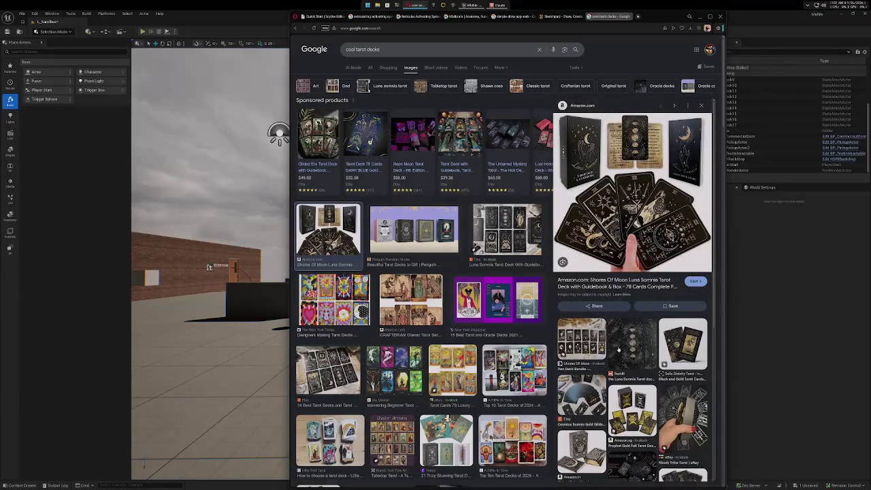
{"action": "left_click", "coordinate": [631, 340]}
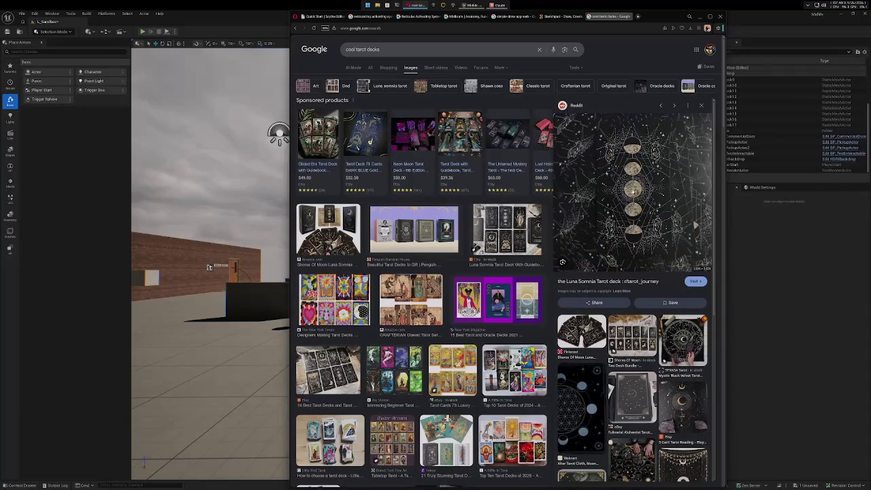
{"action": "scroll", "coordinate": [624, 379], "scroll_direction": "down", "scroll_amount": 2}
{"action": "scroll", "coordinate": [623, 380], "scroll_direction": "up", "scroll_amount": 2}
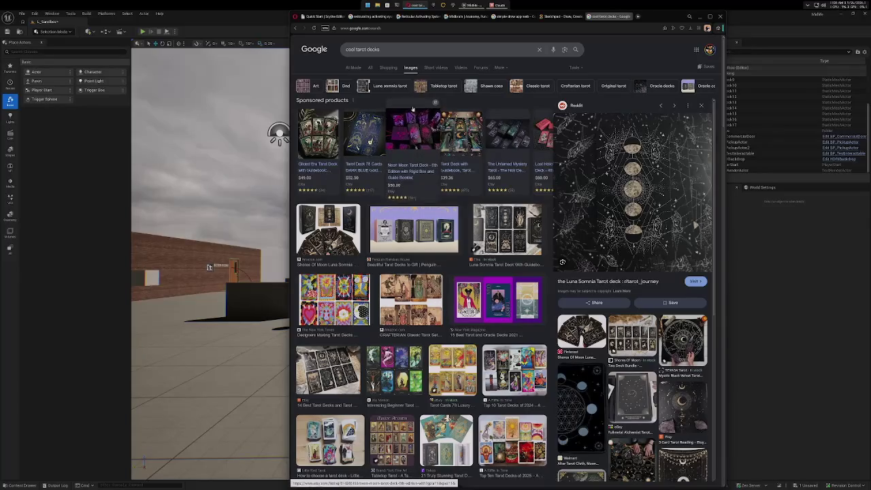
{"action": "left_click", "coordinate": [385, 51]}
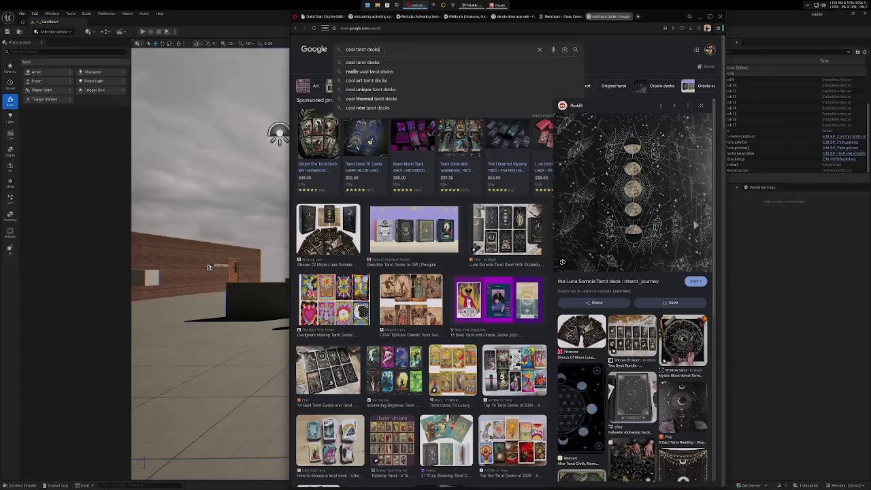
Search 'cool tarot decks crow' and open the $27.00 Murder of Crows Tarot Etsy listing.
{"action": "type", "text": " crow"}
{"action": "key", "text": "Return"}
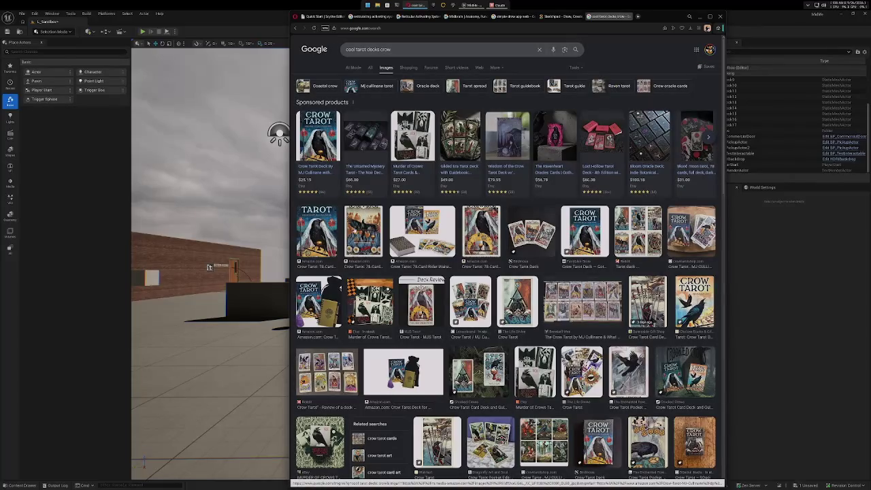
{"action": "scroll", "coordinate": [444, 266], "scroll_direction": "down", "scroll_amount": 3}
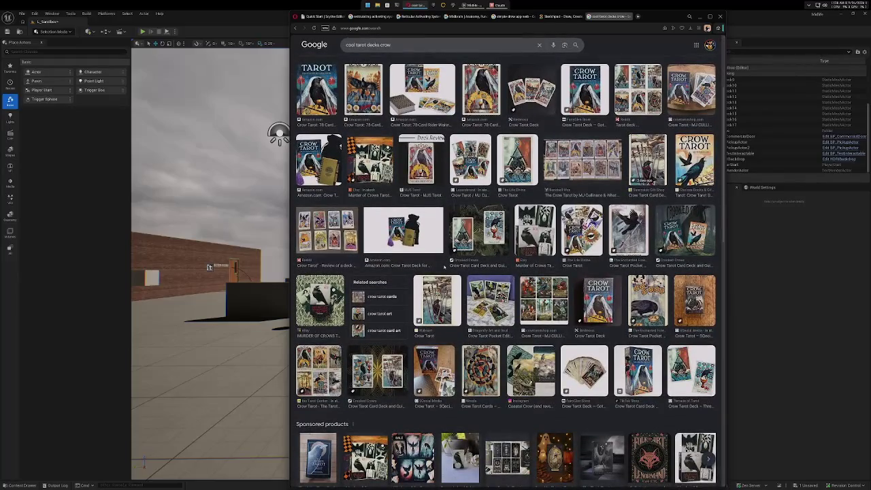
{"action": "scroll", "coordinate": [446, 268], "scroll_direction": "down", "scroll_amount": 3}
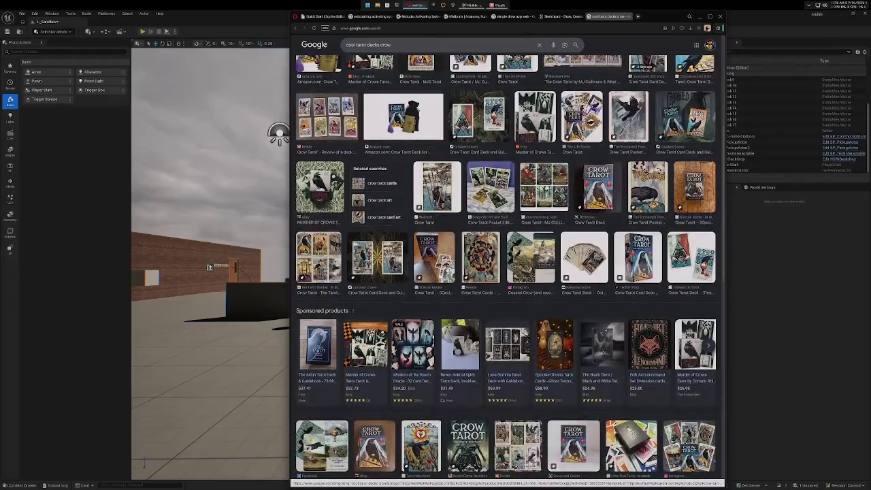
{"action": "scroll", "coordinate": [447, 265], "scroll_direction": "up", "scroll_amount": 5}
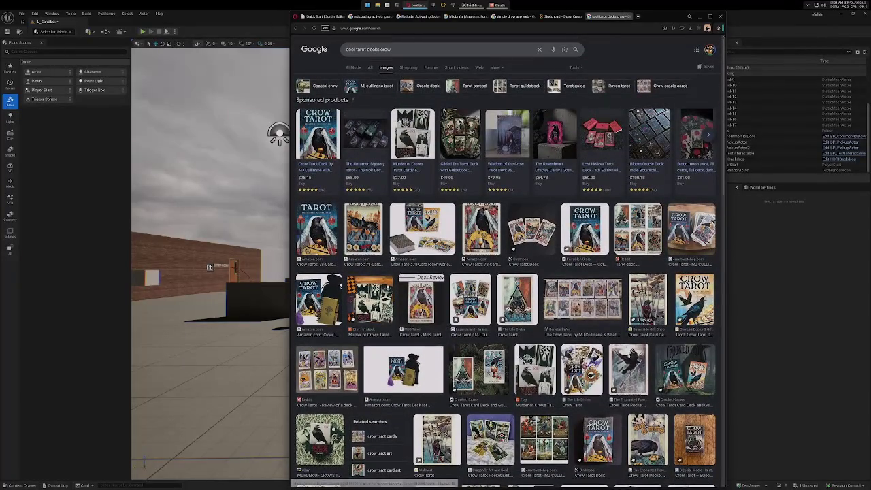
{"action": "mouse_move", "coordinate": [400, 119]}
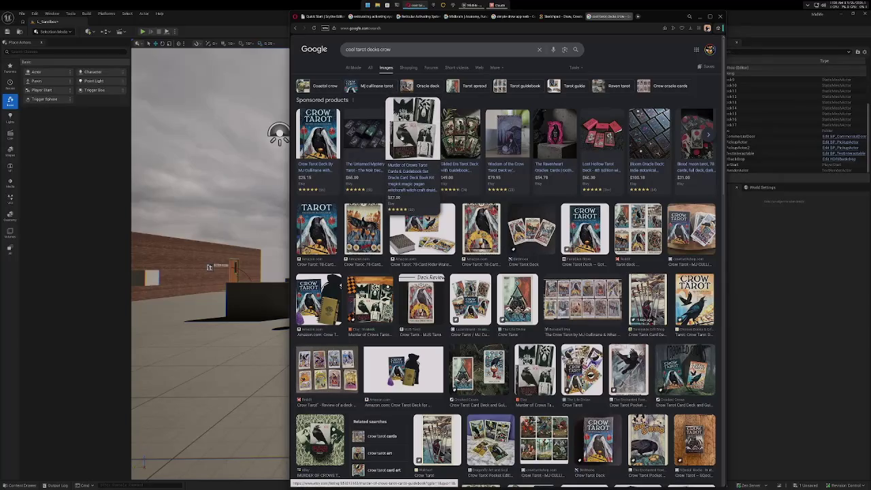
{"action": "left_click", "coordinate": [400, 135]}
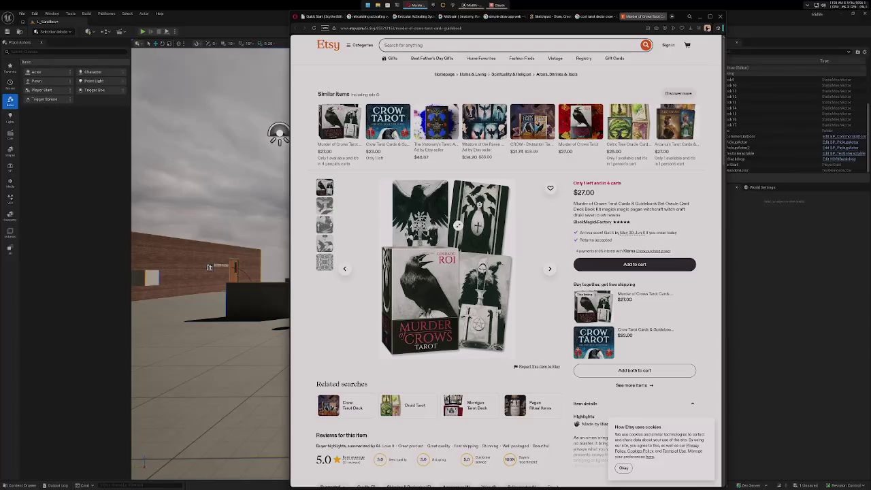
{"action": "left_click", "coordinate": [477, 28]}
{"action": "type", "text": "mur"}
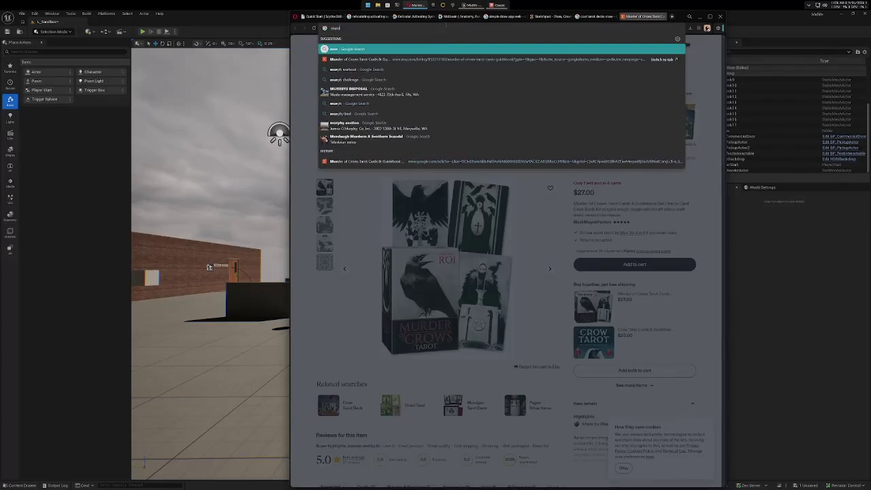
{"action": "type", "text": "der of crows tarot"}
{"action": "key", "text": "Return"}
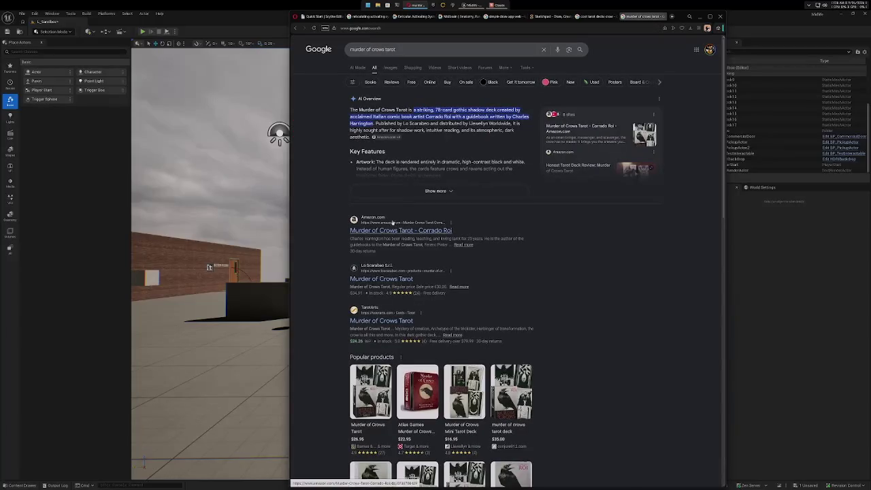
{"action": "left_click", "coordinate": [376, 279]}
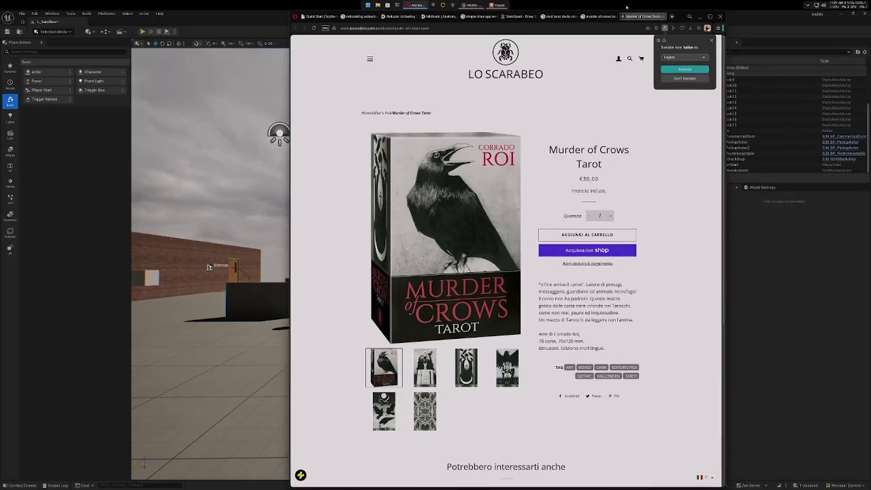
{"action": "left_click", "coordinate": [424, 368]}
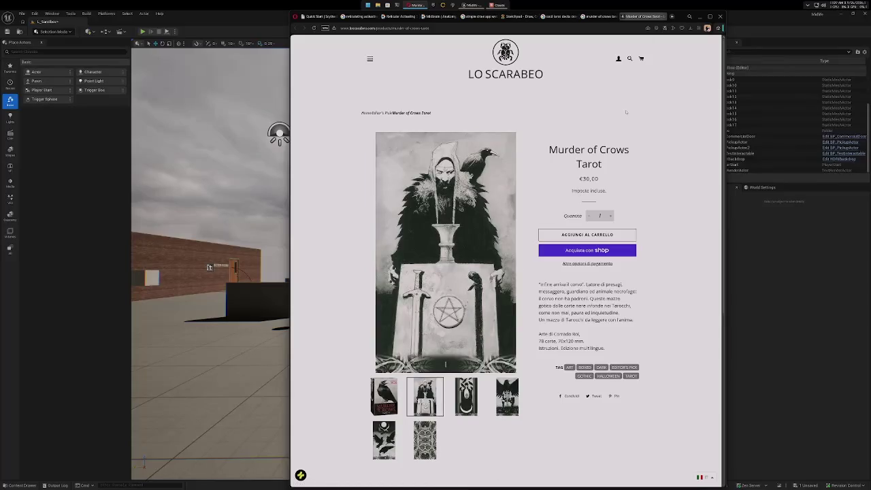
{"action": "left_click", "coordinate": [655, 16]}
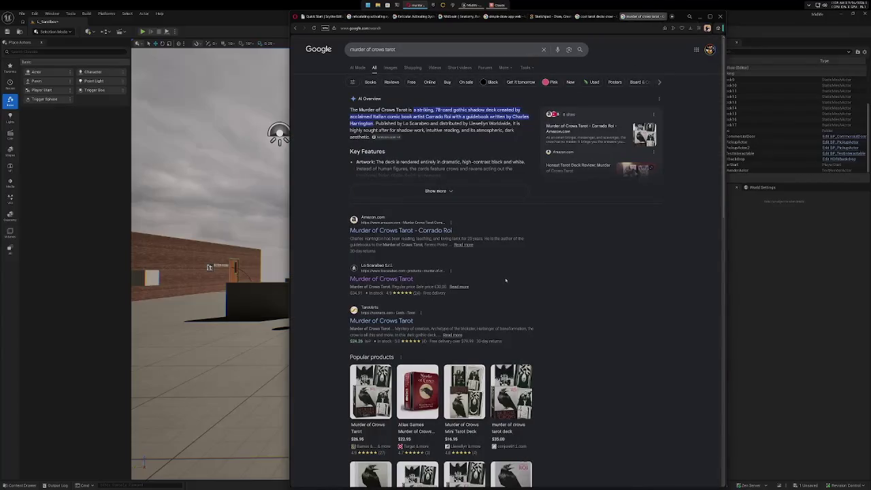
{"action": "scroll", "coordinate": [497, 278], "scroll_direction": "down", "scroll_amount": 1}
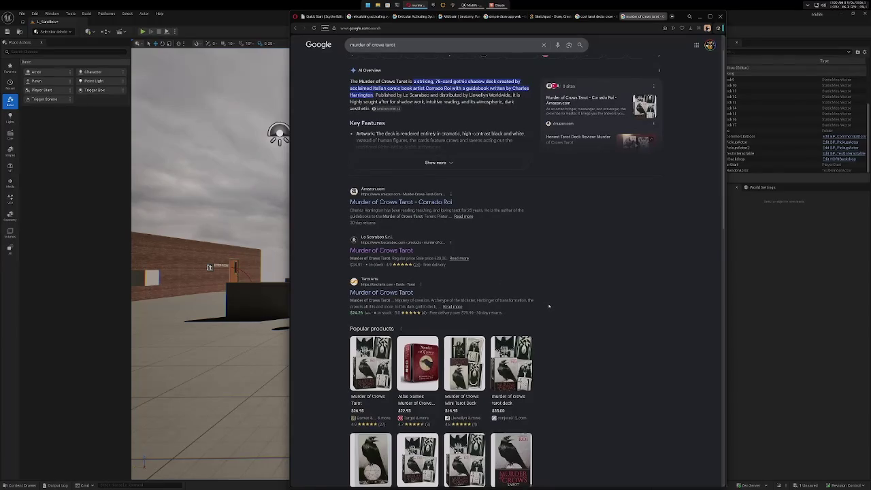
{"action": "scroll", "coordinate": [549, 306], "scroll_direction": "down", "scroll_amount": 5}
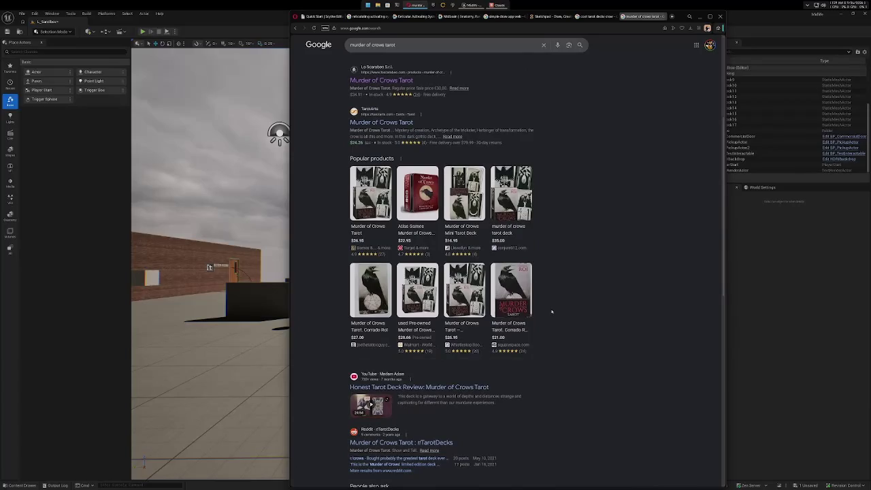
{"action": "scroll", "coordinate": [552, 312], "scroll_direction": "down", "scroll_amount": 3}
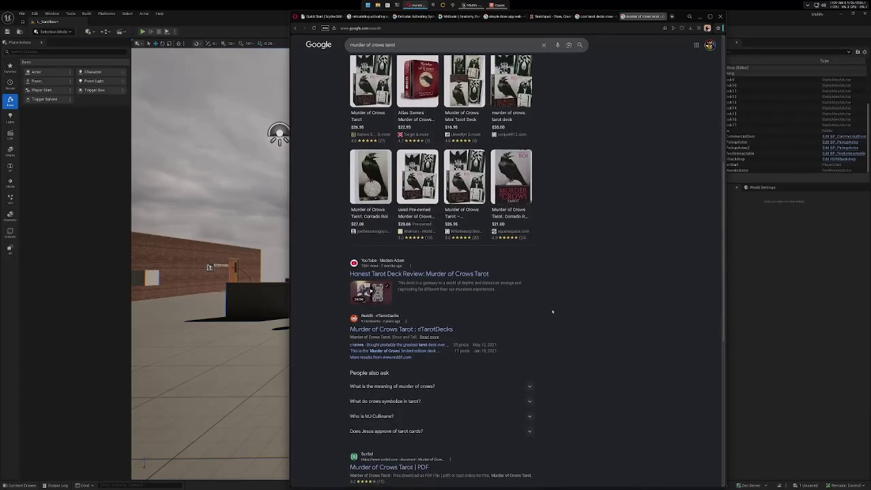
{"action": "scroll", "coordinate": [551, 311], "scroll_direction": "down", "scroll_amount": 3}
{"action": "scroll", "coordinate": [551, 311], "scroll_direction": "down", "scroll_amount": 3}
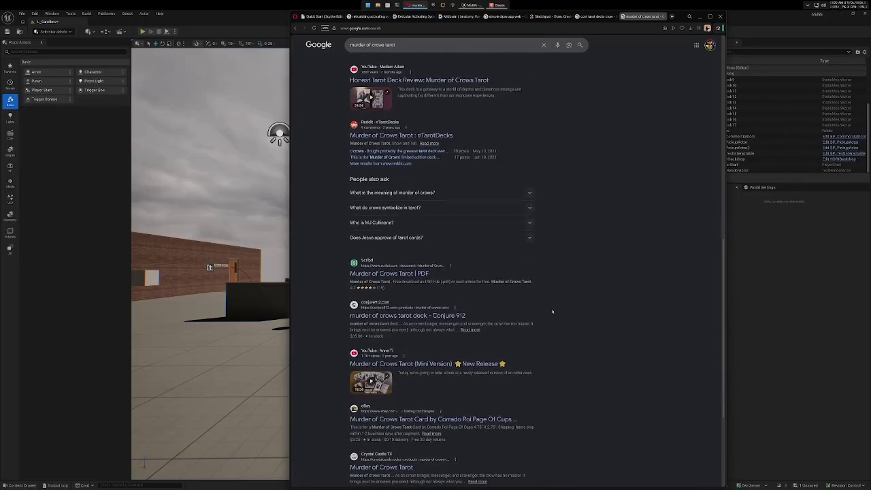
{"action": "scroll", "coordinate": [552, 312], "scroll_direction": "down", "scroll_amount": 3}
{"action": "scroll", "coordinate": [551, 311], "scroll_direction": "up", "scroll_amount": 10}
Search Google for 'murderalla' and scroll through the results.
{"action": "triple_click", "coordinate": [372, 44]}
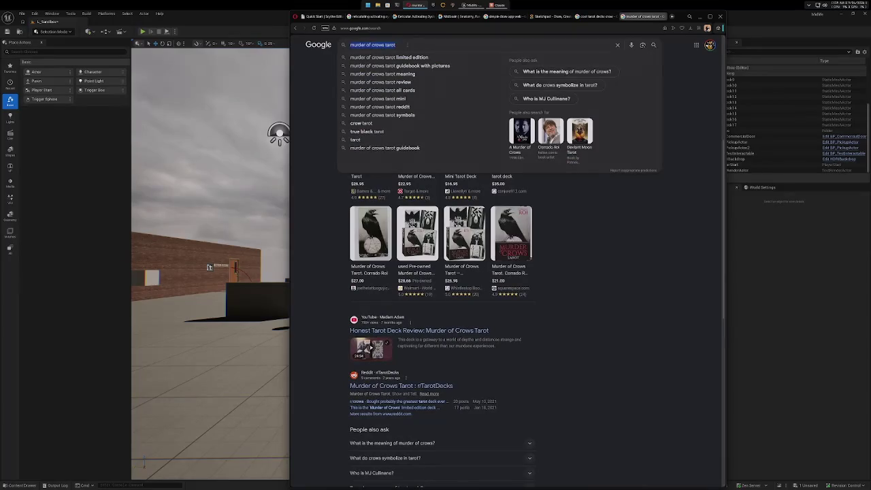
{"action": "type", "text": "murderalla"}
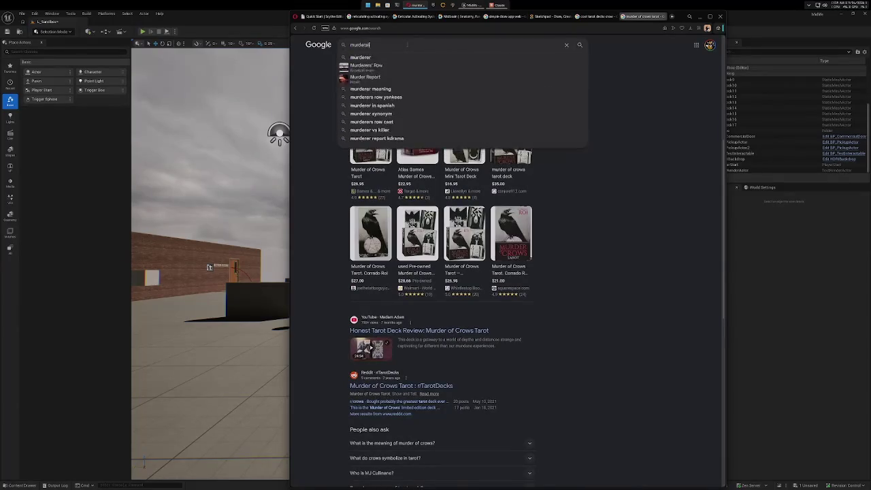
{"action": "key", "text": "Return"}
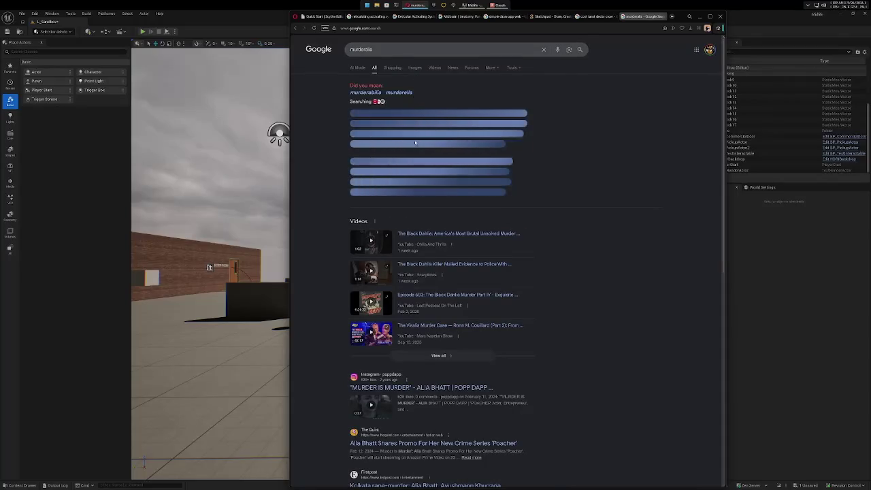
{"action": "scroll", "coordinate": [549, 306], "scroll_direction": "down", "scroll_amount": 3}
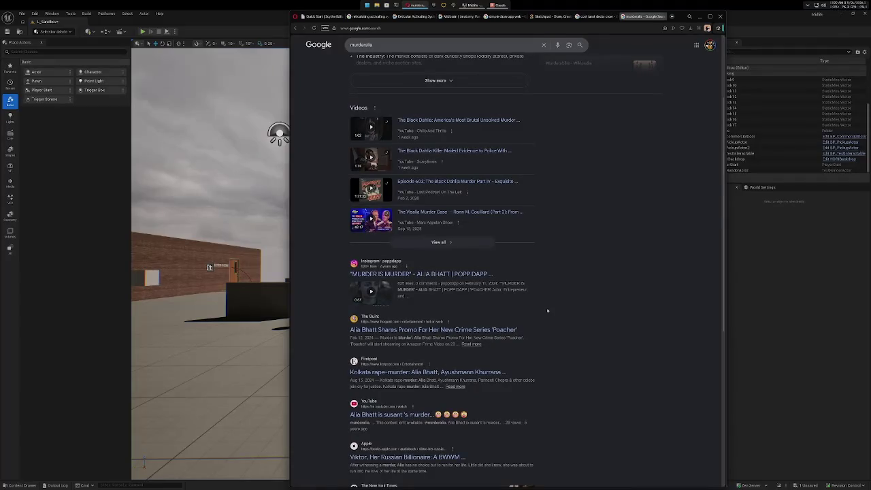
{"action": "scroll", "coordinate": [547, 310], "scroll_direction": "down", "scroll_amount": 3}
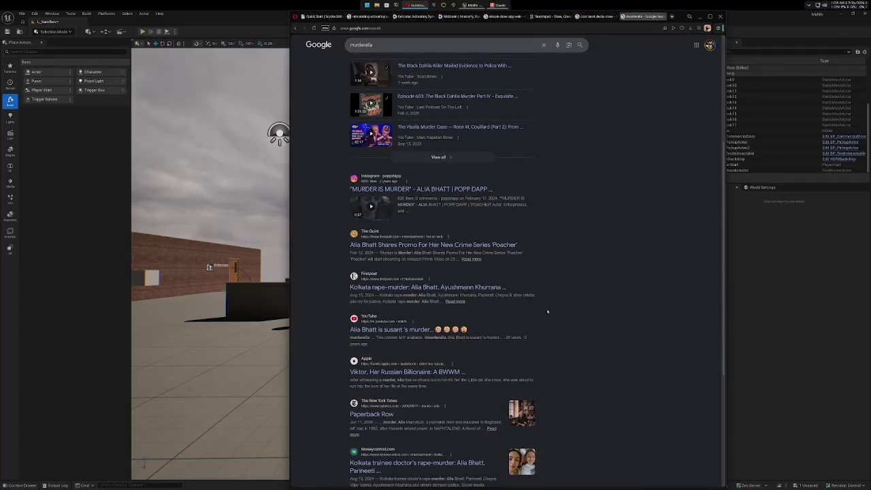
{"action": "scroll", "coordinate": [547, 311], "scroll_direction": "down", "scroll_amount": 6}
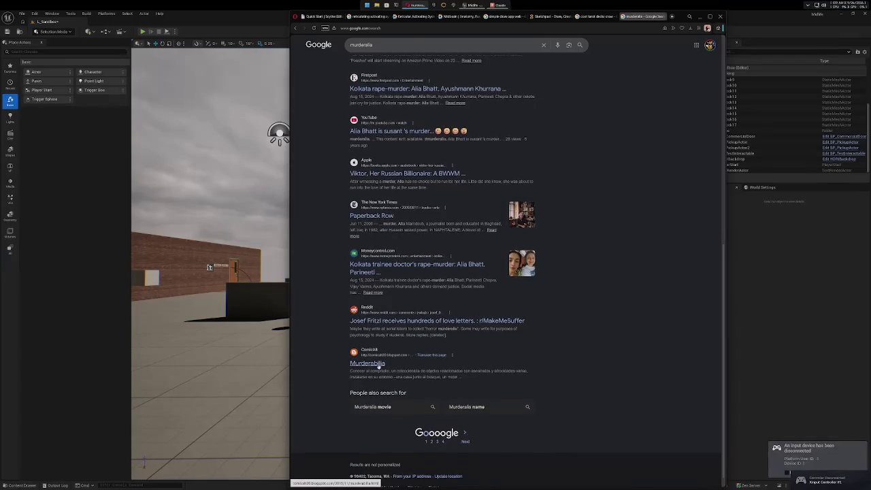
{"action": "scroll", "coordinate": [378, 365], "scroll_direction": "up", "scroll_amount": 15}
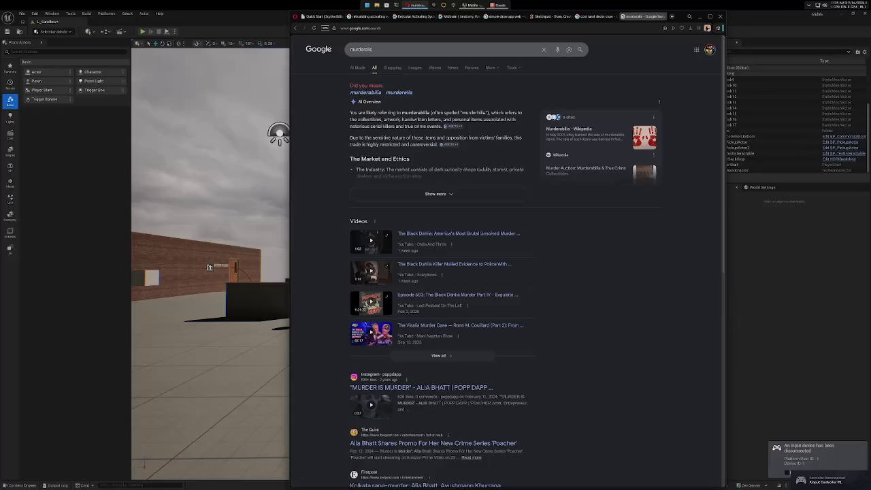
Switch to the corrected 'murderabilia' search and scroll its Wikipedia, Reddit and Amazon results.
{"action": "left_click", "coordinate": [365, 92]}
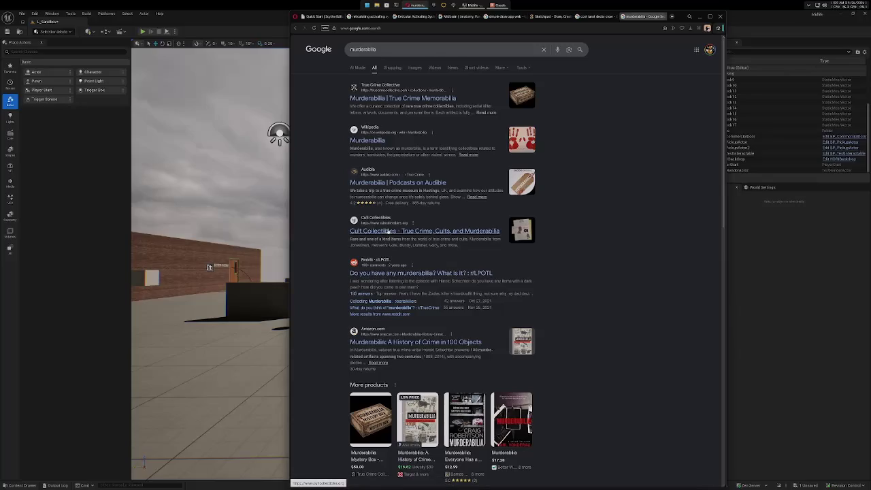
{"action": "scroll", "coordinate": [469, 266], "scroll_direction": "down", "scroll_amount": 2}
{"action": "scroll", "coordinate": [468, 266], "scroll_direction": "down", "scroll_amount": 5}
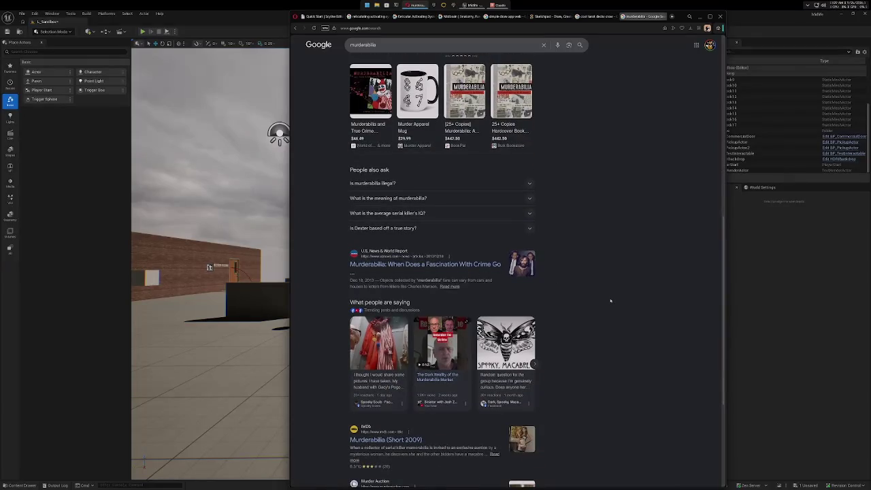
{"action": "scroll", "coordinate": [610, 300], "scroll_direction": "down", "scroll_amount": 3}
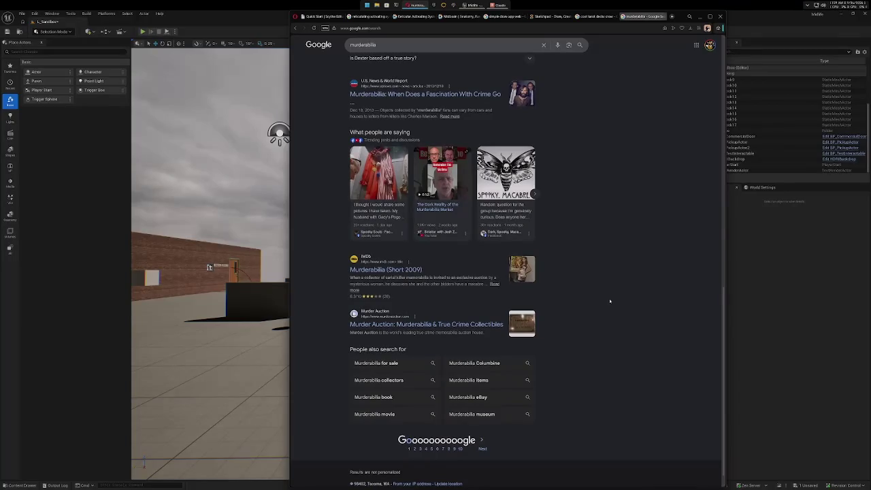
{"action": "scroll", "coordinate": [609, 300], "scroll_direction": "down", "scroll_amount": 1}
{"action": "scroll", "coordinate": [609, 300], "scroll_direction": "up", "scroll_amount": 15}
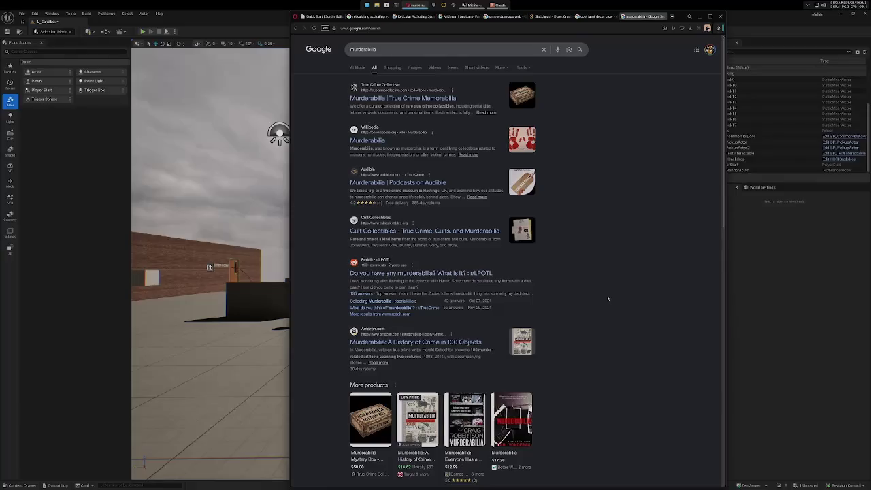
Search 'artem mortis' and open the Artem Mortis: Oddities, Curiosities & Murderabilia website.
{"action": "left_click", "coordinate": [427, 49]}
{"action": "type", "text": "arten"}
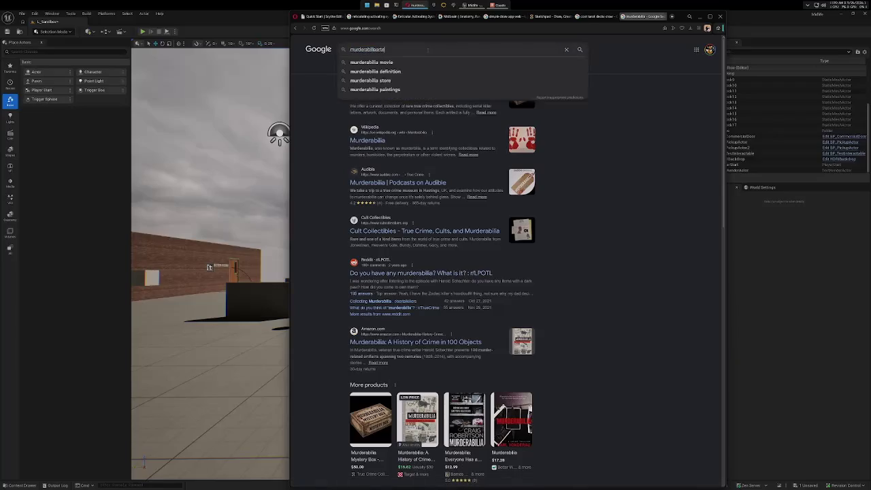
{"action": "key", "text": "ctrl+a"}
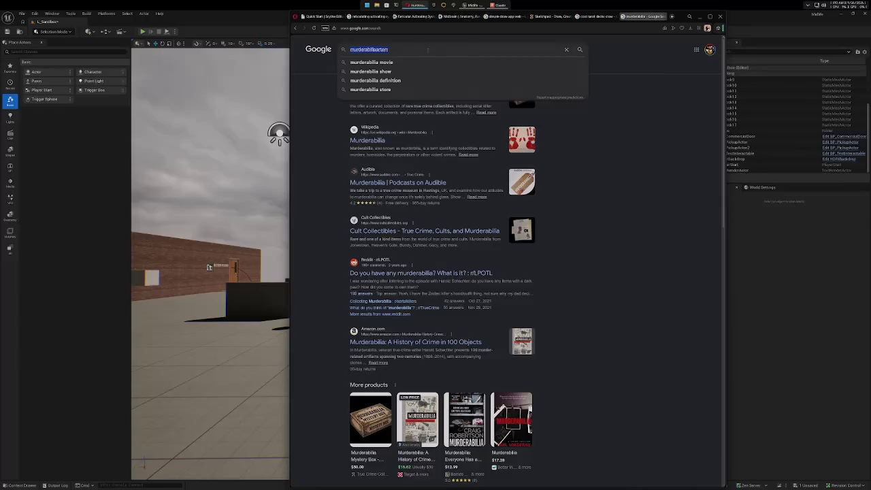
{"action": "type", "text": "artem mortis"}
{"action": "key", "text": "Return"}
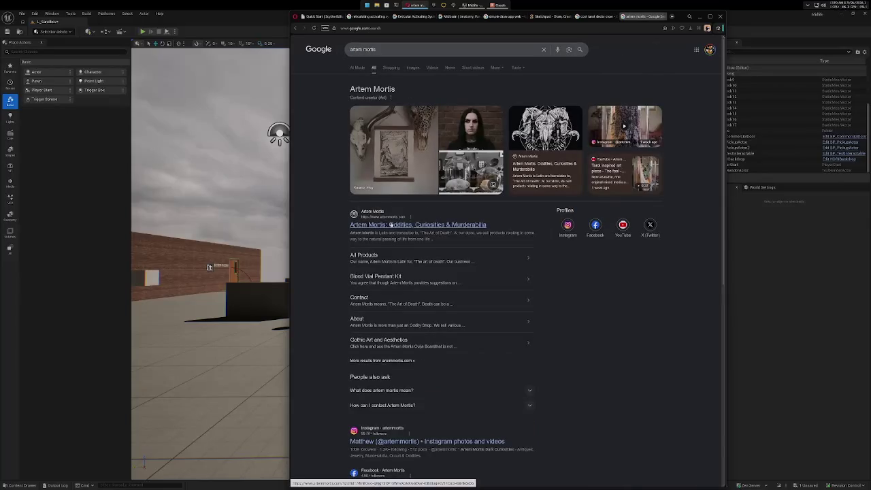
{"action": "left_click", "coordinate": [429, 225]}
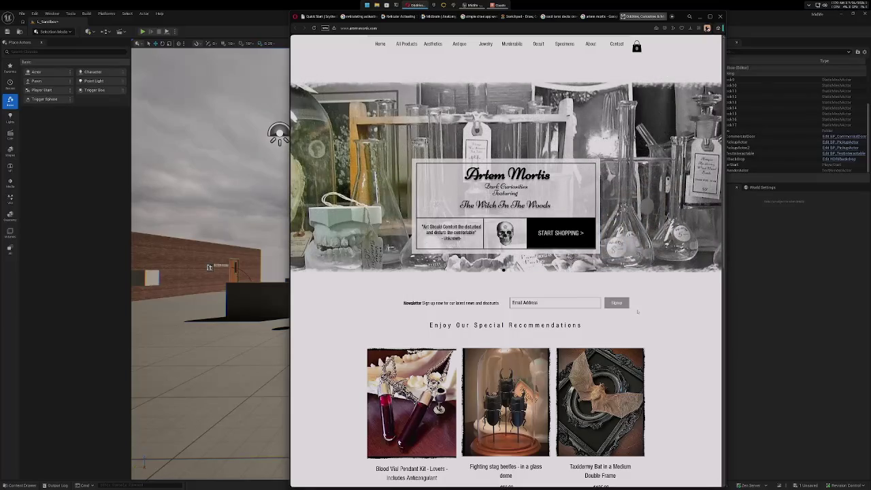
Go to the Artem Mortis Occult section and load more products.
{"action": "scroll", "coordinate": [651, 304], "scroll_direction": "down", "scroll_amount": 5}
{"action": "scroll", "coordinate": [651, 304], "scroll_direction": "up", "scroll_amount": 5}
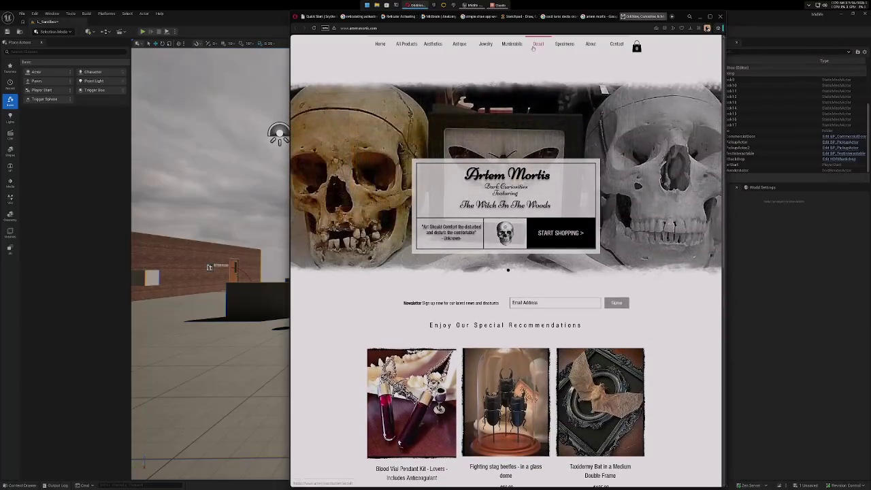
{"action": "left_click", "coordinate": [535, 45]}
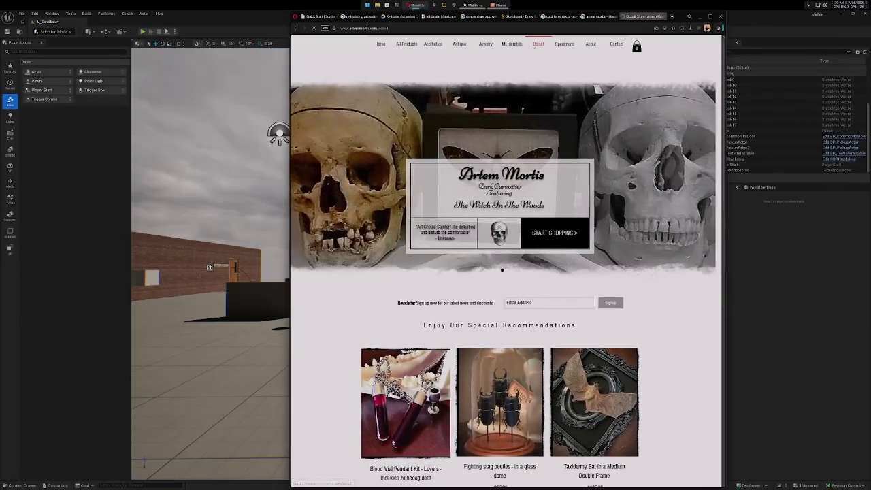
{"action": "scroll", "coordinate": [641, 243], "scroll_direction": "down", "scroll_amount": 6}
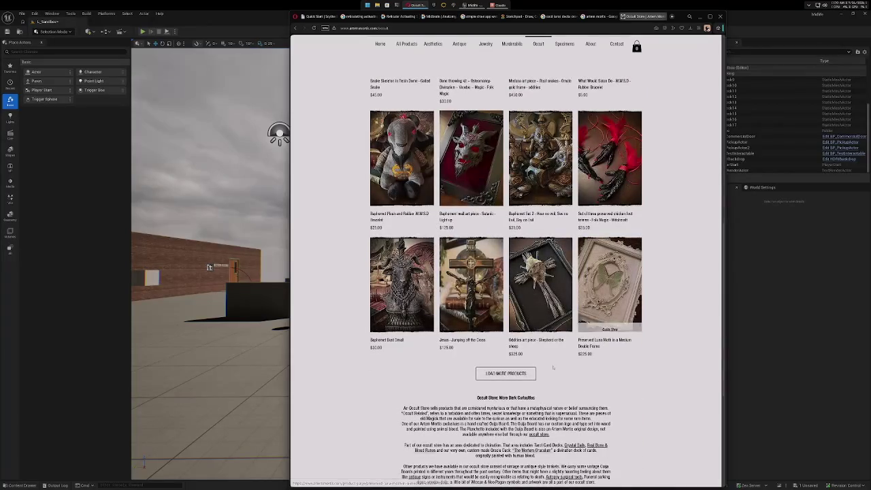
{"action": "left_click", "coordinate": [510, 373]}
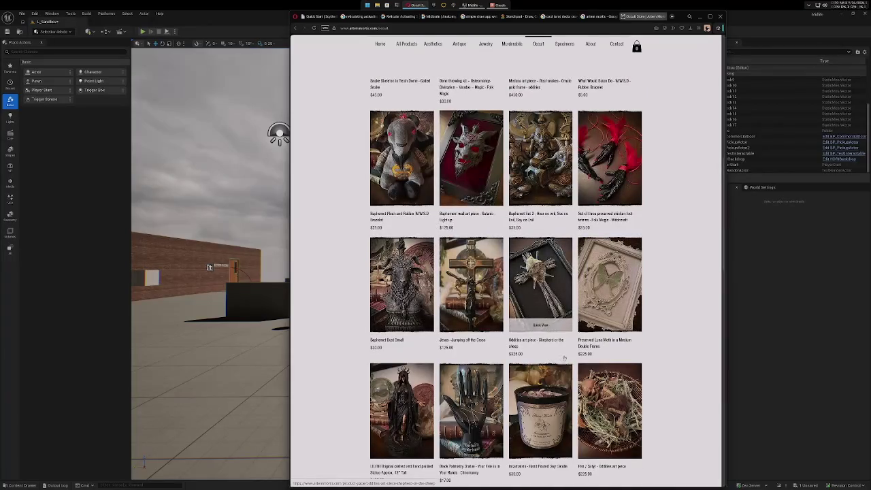
Open the Black Palmistry Statue listing and enlarge its product photo to full size.
{"action": "left_click", "coordinate": [472, 396]}
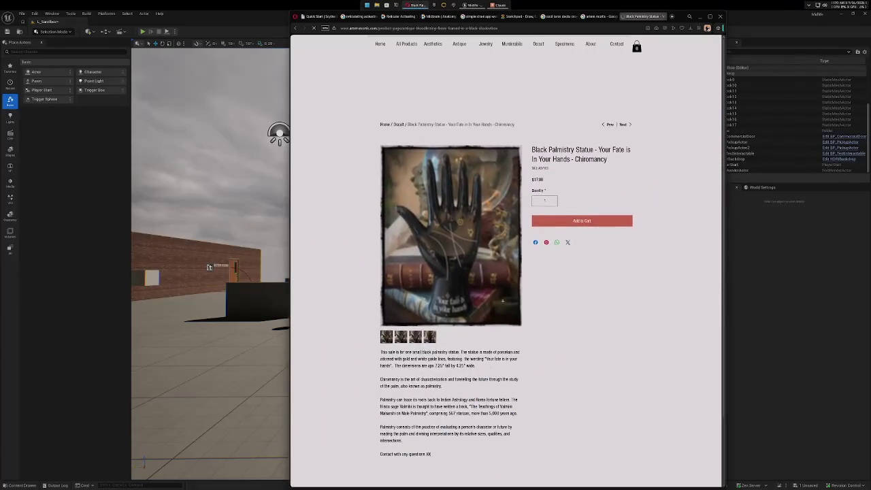
{"action": "double_click", "coordinate": [559, 149]}
{"action": "double_click", "coordinate": [591, 160]}
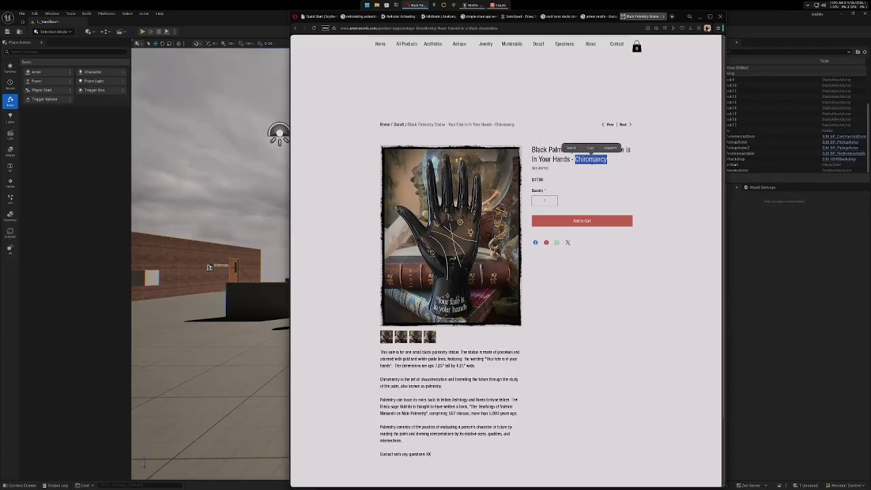
{"action": "left_click", "coordinate": [504, 204]}
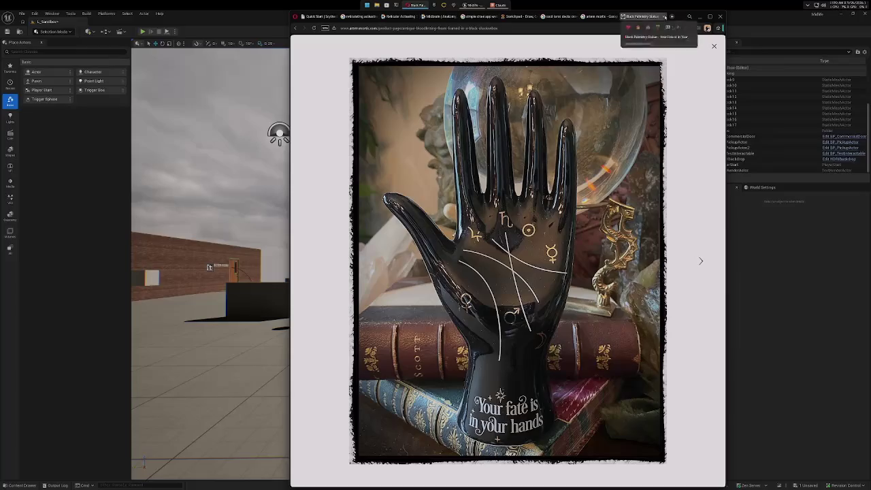
Close the statue, tarot image, Sketchpad and search results tabs, then move the Opera window right.
{"action": "left_click", "coordinate": [664, 16]}
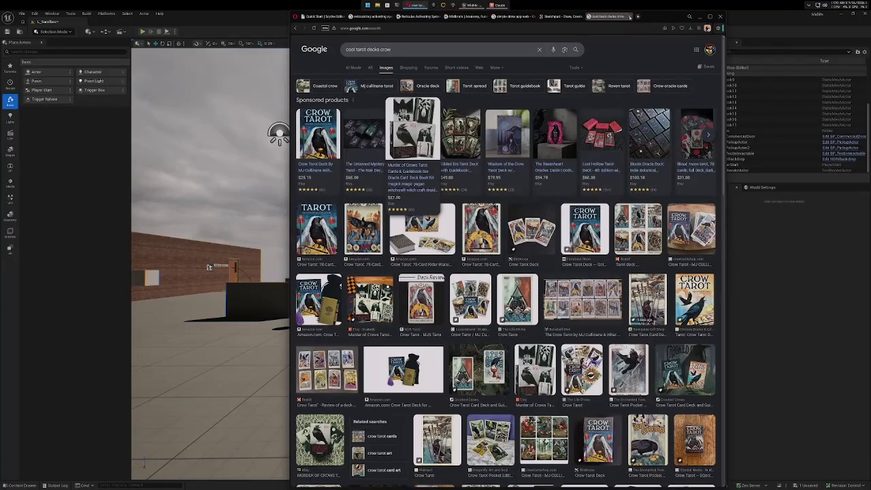
{"action": "left_click", "coordinate": [633, 15]}
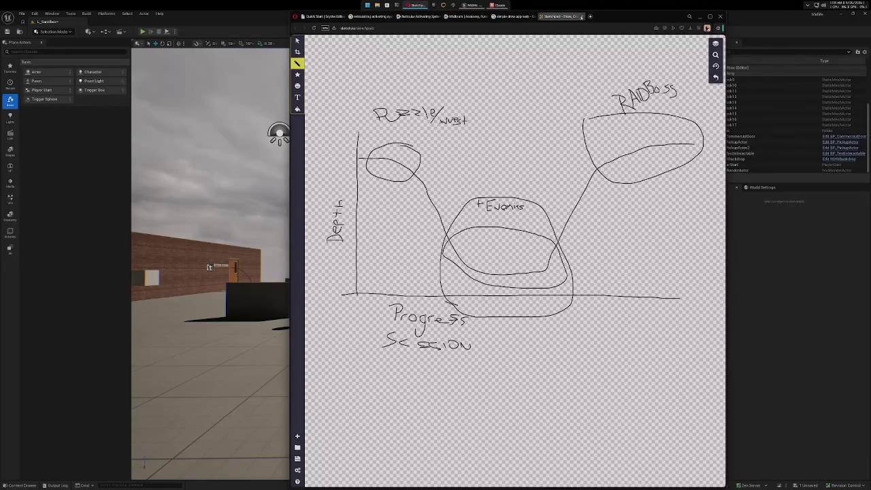
{"action": "left_click", "coordinate": [575, 16]}
{"action": "left_click", "coordinate": [535, 15]}
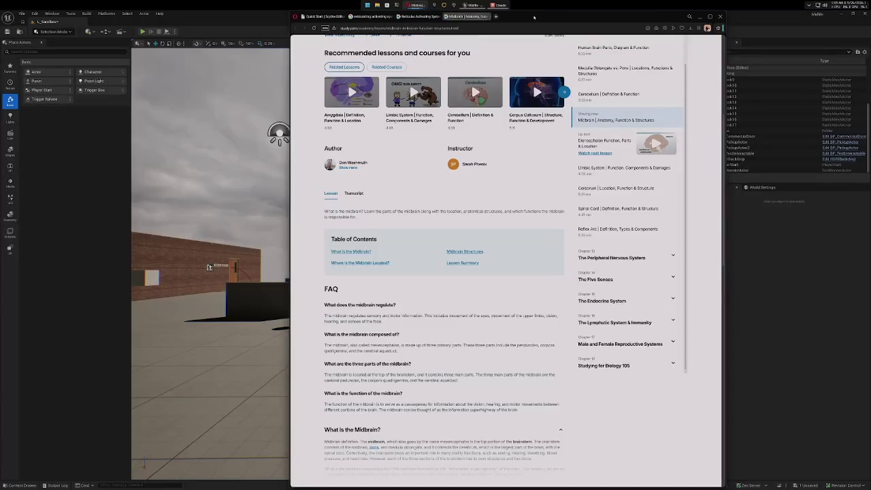
{"action": "left_click_drag", "start_coordinate": [513, 19], "coordinate": [870, 50]}
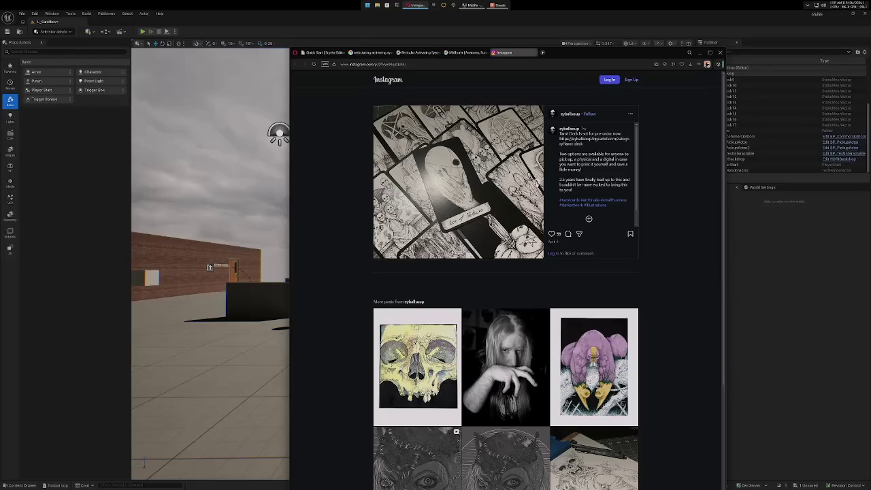
Flip through the tarot post's slides and the More posts grid, then minimize Opera.
{"action": "left_click", "coordinate": [536, 184]}
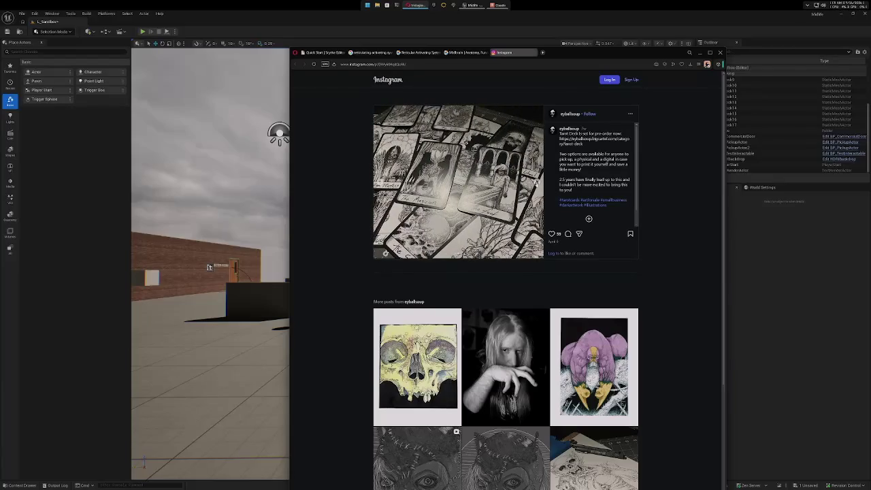
{"action": "left_click", "coordinate": [535, 184]}
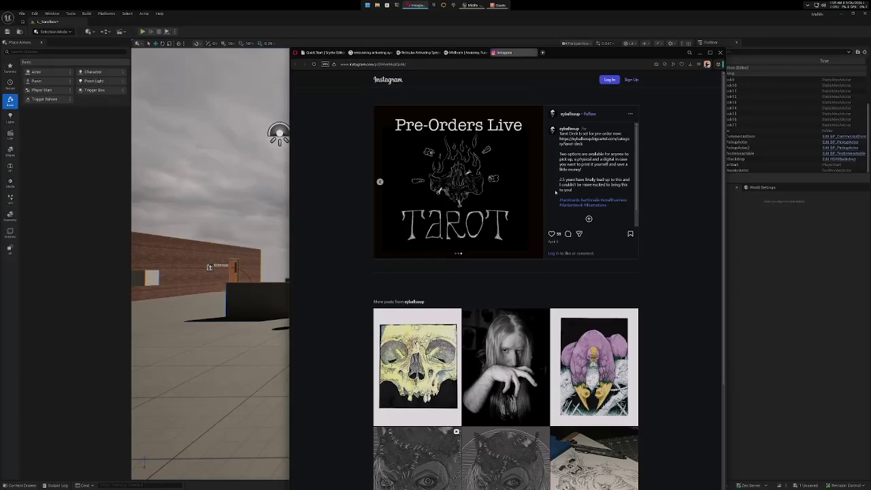
{"action": "scroll", "coordinate": [676, 304], "scroll_direction": "down", "scroll_amount": 2}
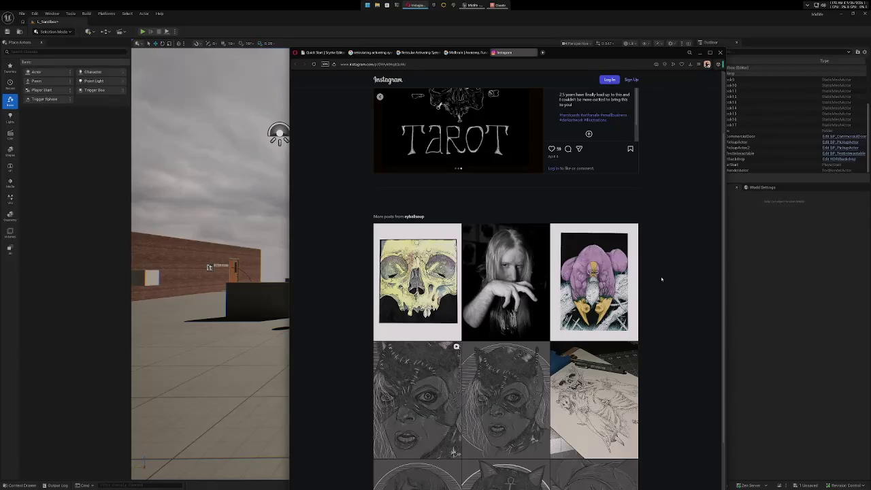
{"action": "scroll", "coordinate": [661, 279], "scroll_direction": "down", "scroll_amount": 3}
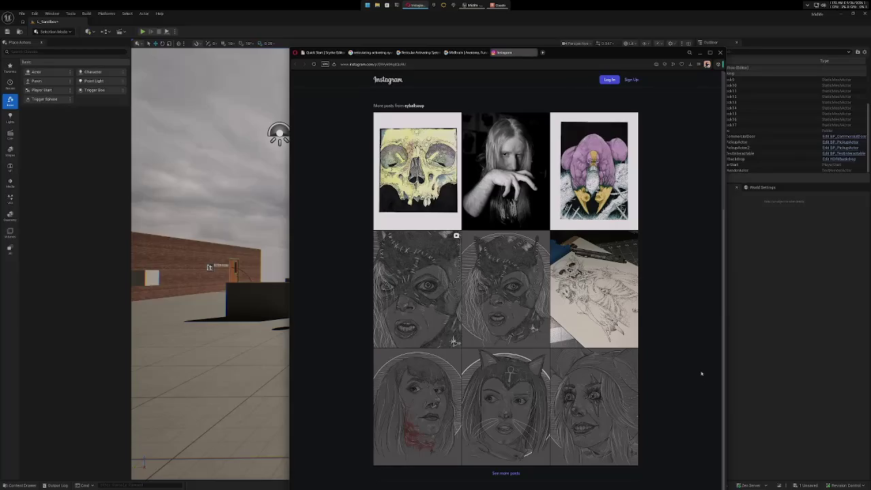
{"action": "scroll", "coordinate": [701, 373], "scroll_direction": "up", "scroll_amount": 3}
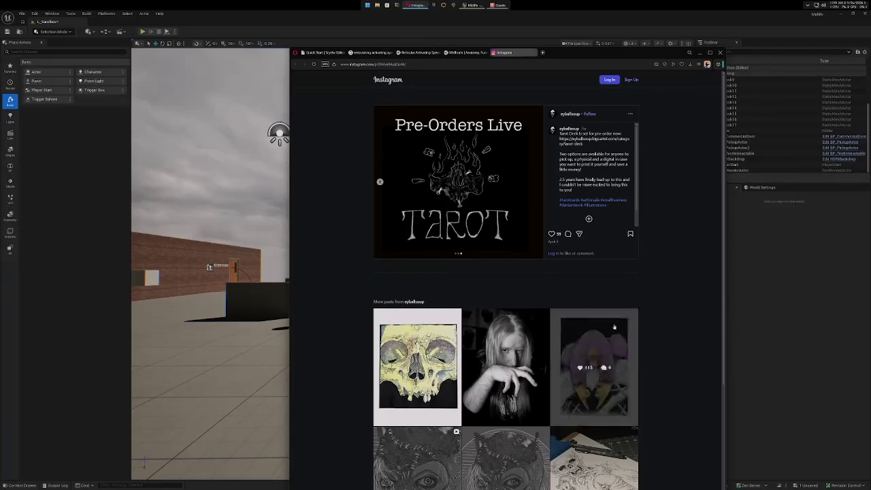
{"action": "left_click", "coordinate": [380, 183]}
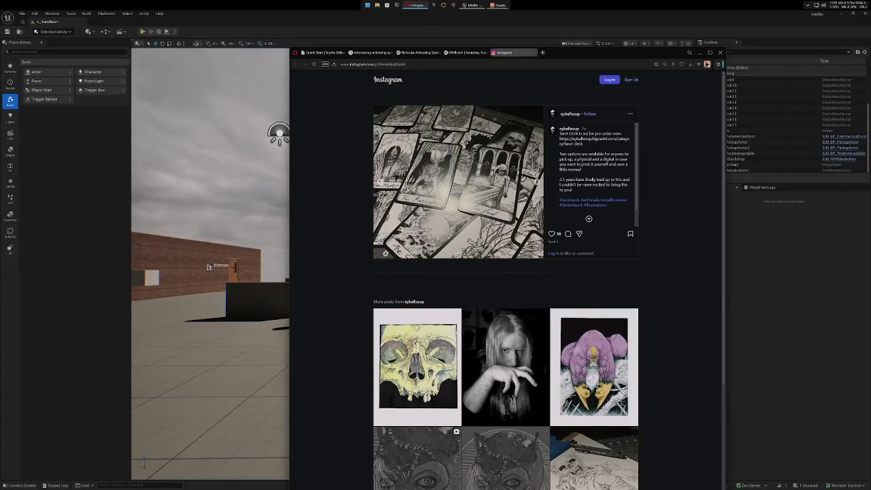
{"action": "left_click", "coordinate": [699, 52]}
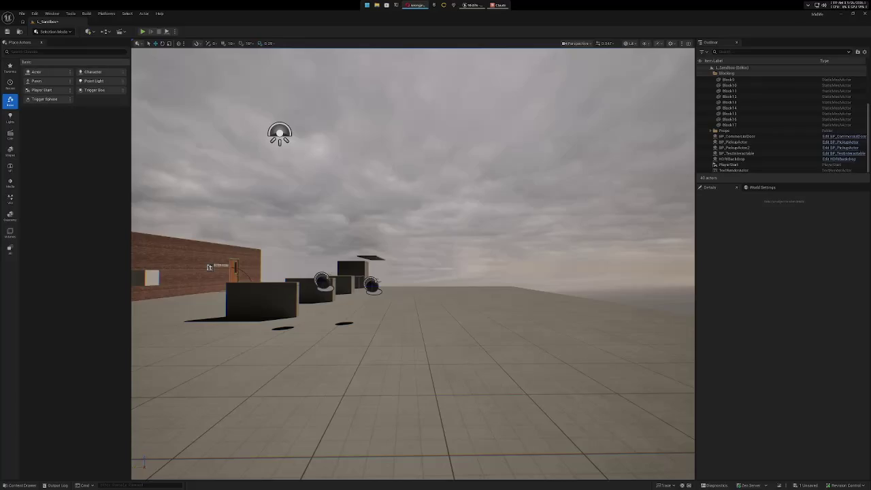
Start a Play-in-Editor session of L_Sandbox and give the game input control.
{"action": "left_click", "coordinate": [473, 5]}
{"action": "left_click", "coordinate": [142, 31]}
{"action": "left_click", "coordinate": [165, 76]}
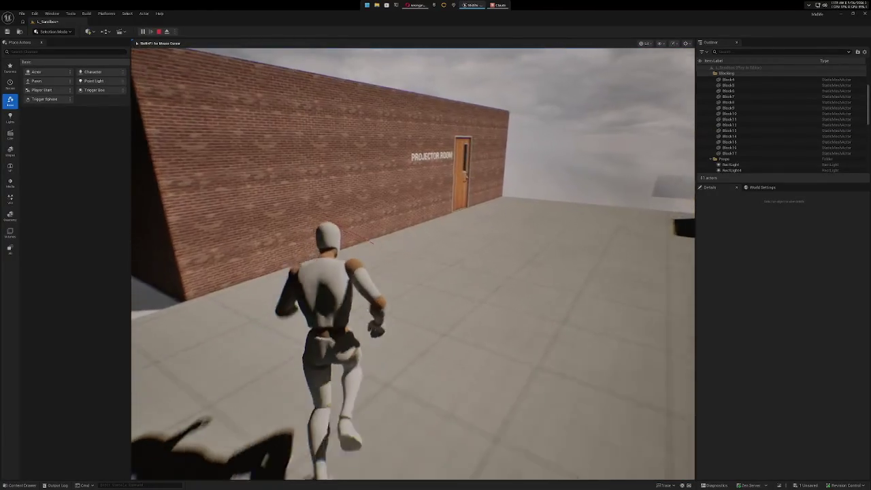
Fire repeatedly at the brick wall while moving toward the Projector Room door.
{"action": "left_click", "coordinate": [373, 243]}
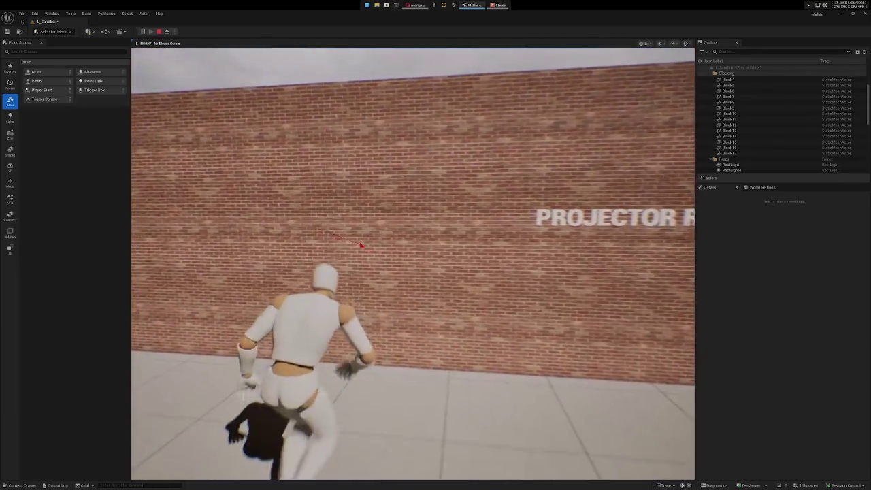
{"action": "left_click", "coordinate": [350, 243]}
{"action": "left_click", "coordinate": [351, 242]}
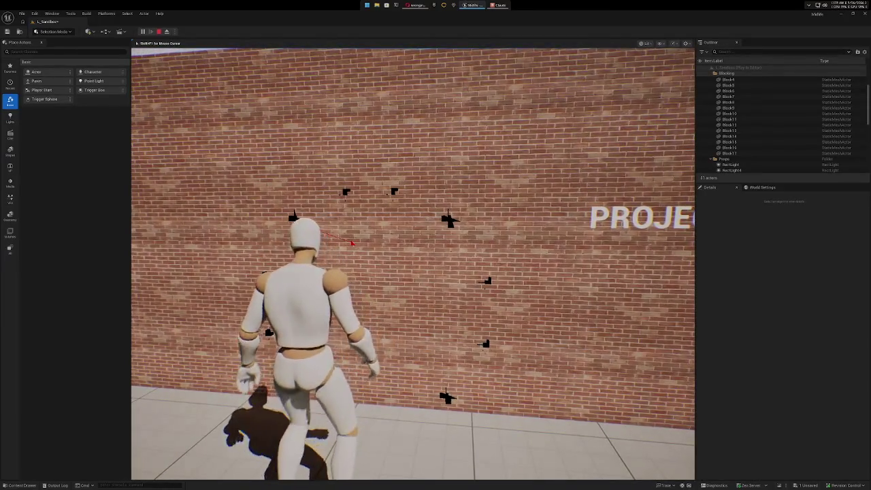
{"action": "left_click", "coordinate": [350, 243]}
{"action": "left_click", "coordinate": [351, 243]}
{"action": "left_click", "coordinate": [351, 243]}
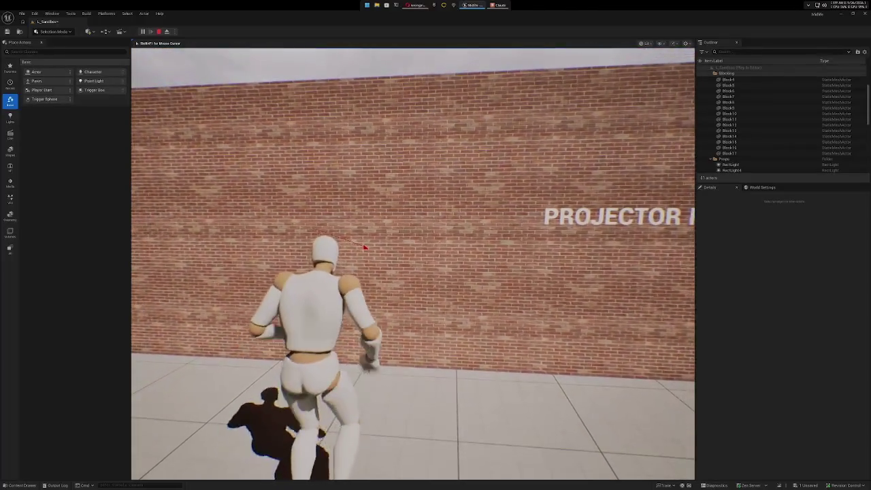
{"action": "left_click", "coordinate": [343, 237]}
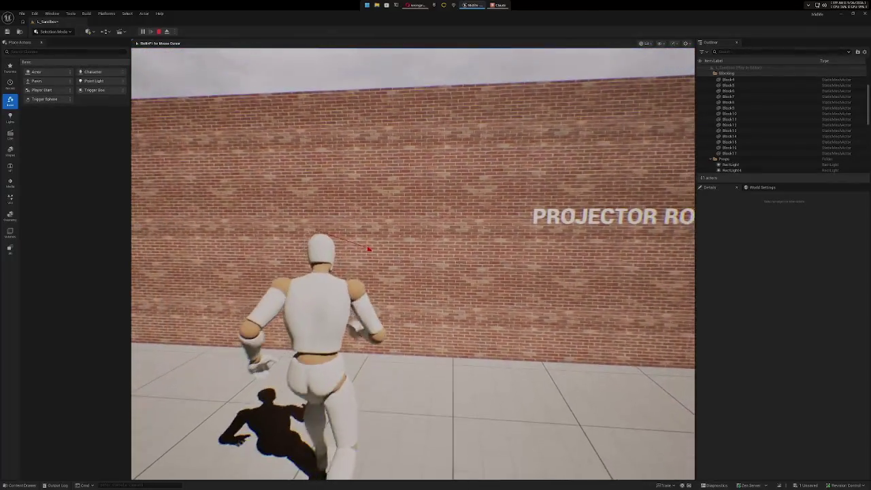
{"action": "left_click", "coordinate": [343, 240]}
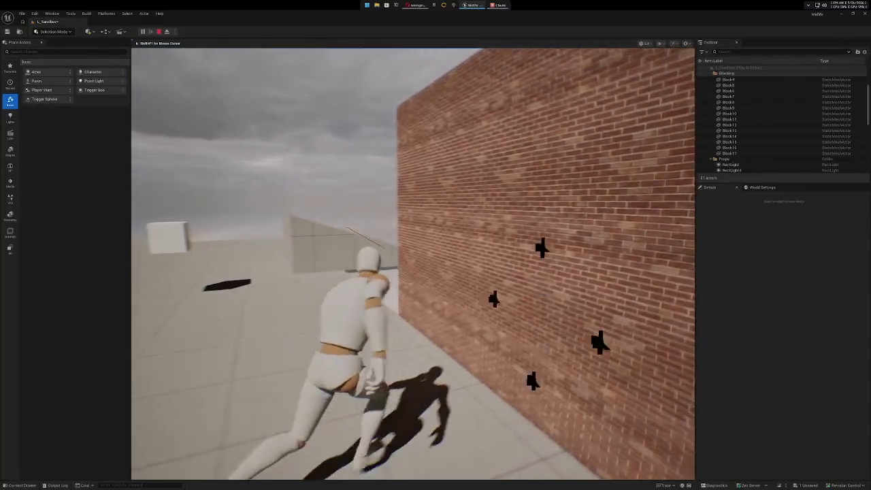
{"action": "left_click", "coordinate": [372, 249]}
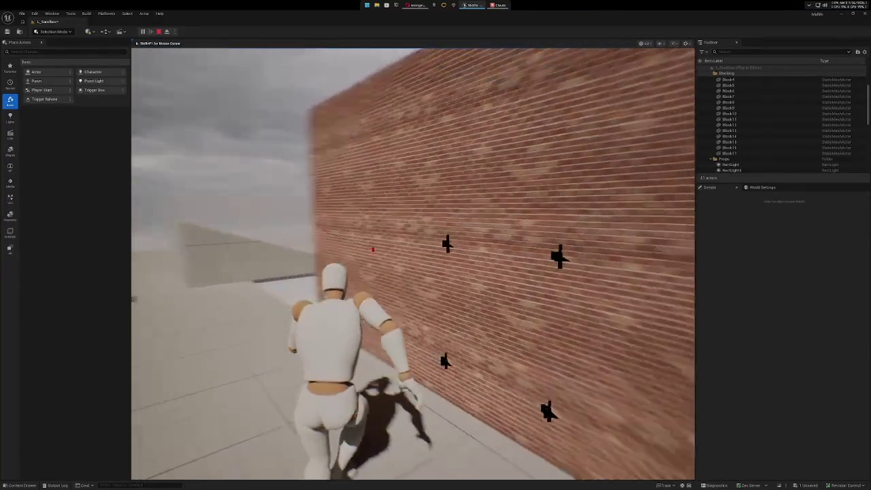
{"action": "left_click", "coordinate": [356, 239]}
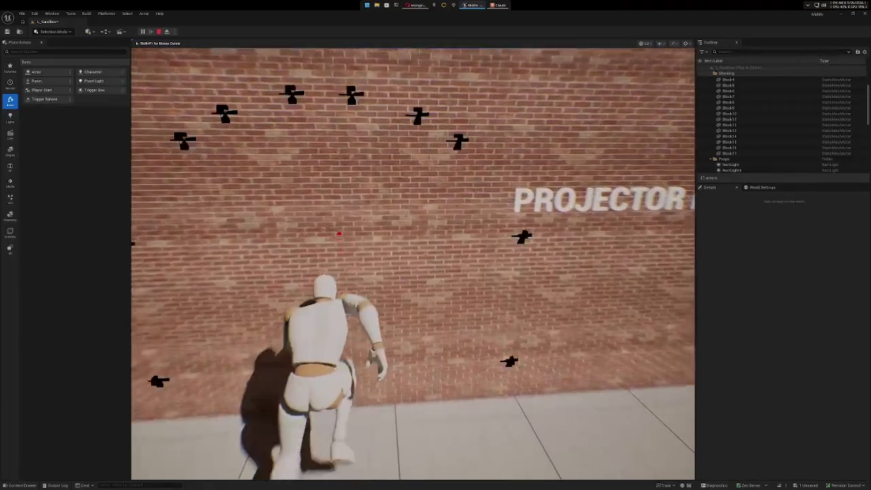
{"action": "left_click", "coordinate": [345, 252]}
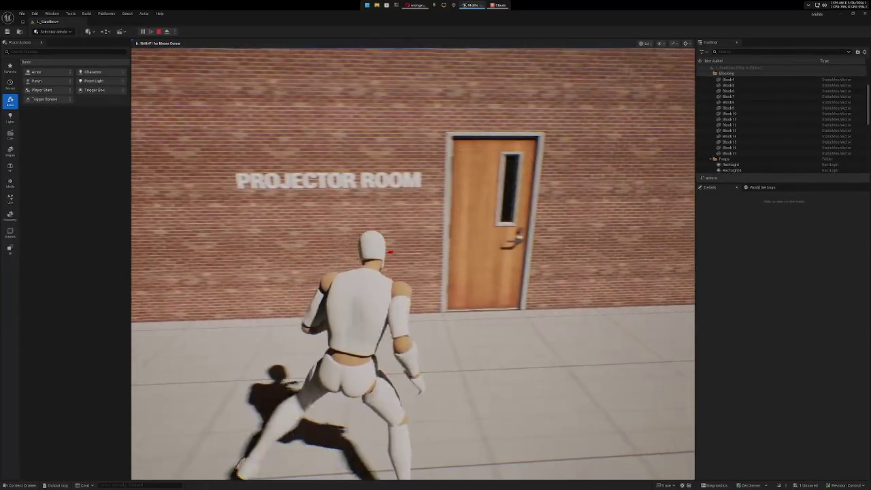
{"action": "left_click", "coordinate": [319, 263]}
Open the Projector Room door, walk into the dark room and back out, then stop playing.
{"action": "left_click", "coordinate": [343, 243]}
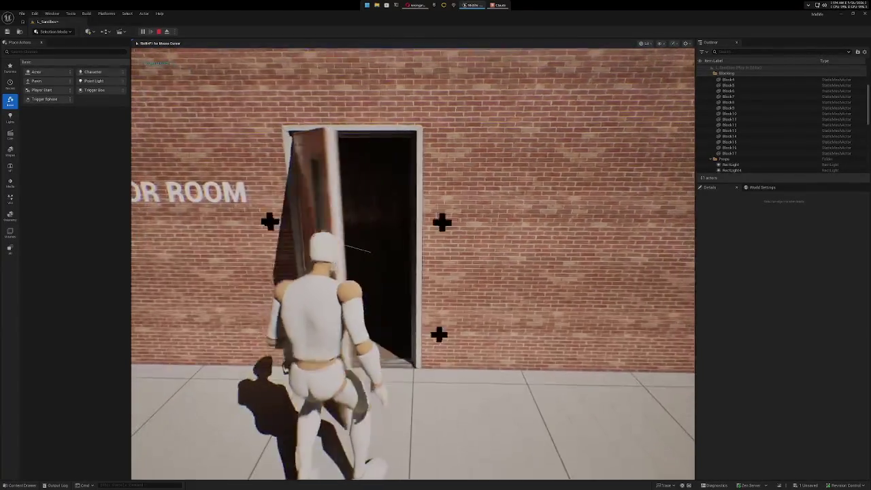
{"action": "key", "text": "w"}
{"action": "key", "text": "w"}
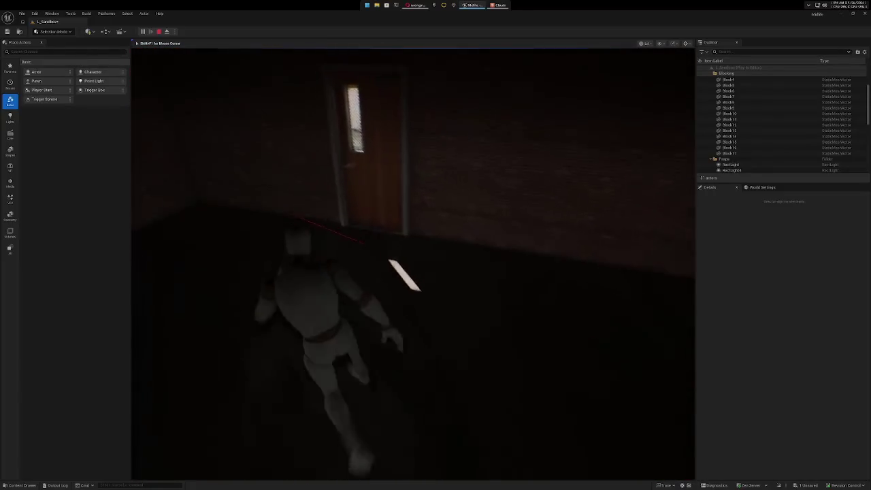
{"action": "key", "text": "w"}
{"action": "key", "text": "w"}
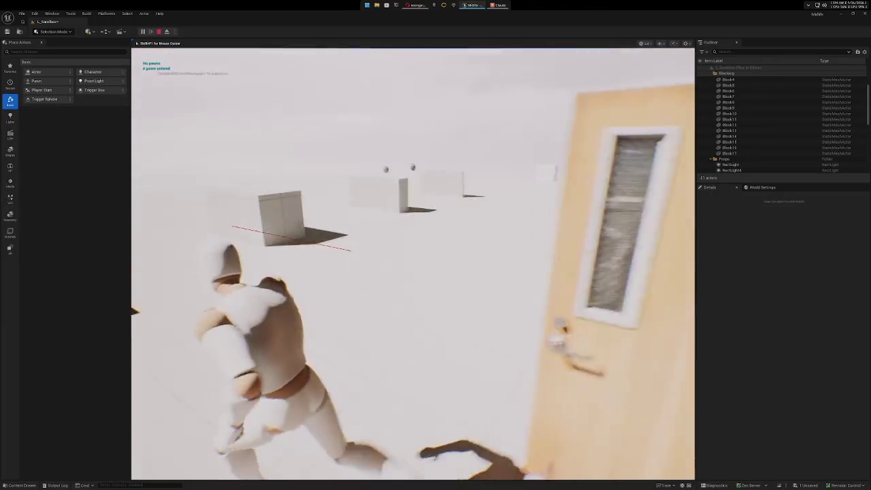
{"action": "key", "text": "w"}
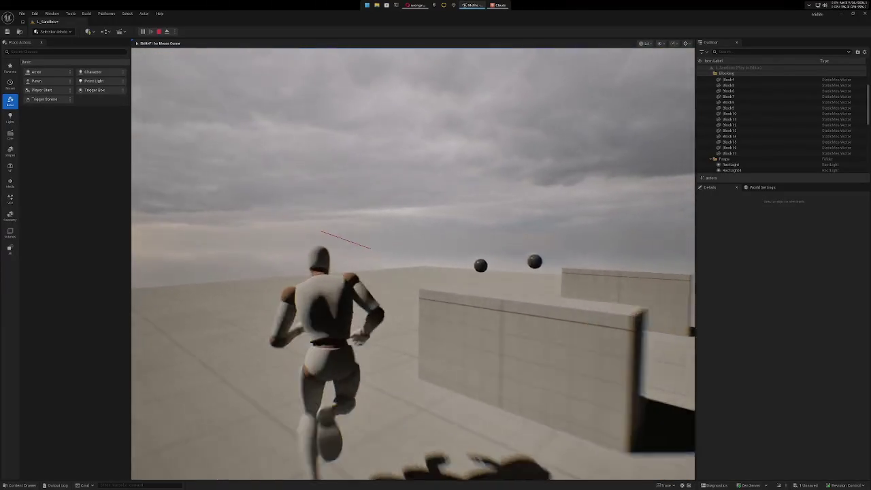
{"action": "key", "text": "w"}
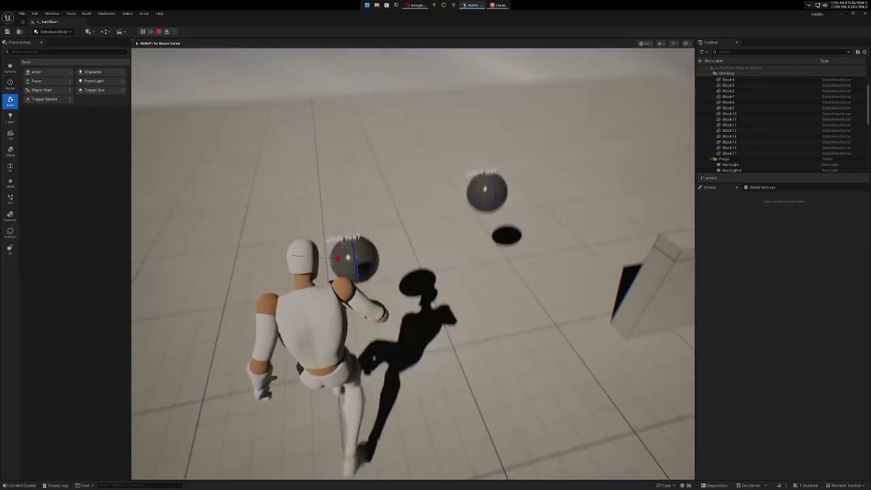
{"action": "key", "text": "w"}
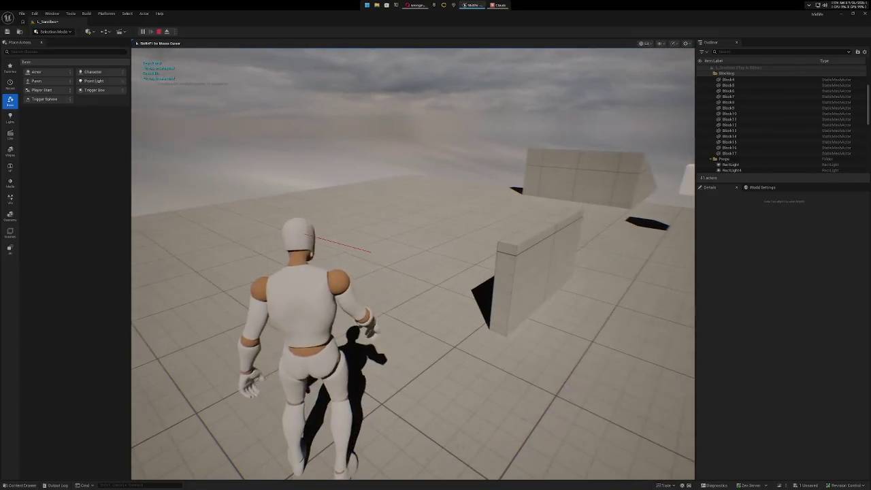
{"action": "left_click", "coordinate": [413, 264]}
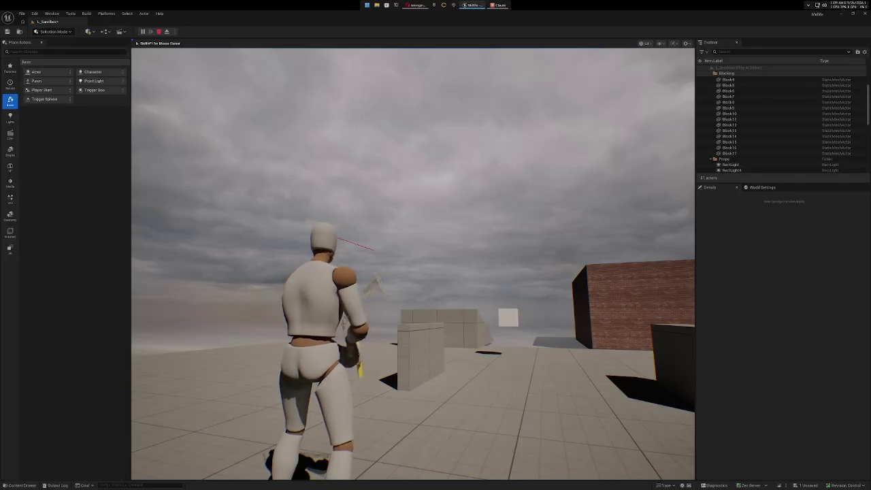
{"action": "key", "text": "Escape"}
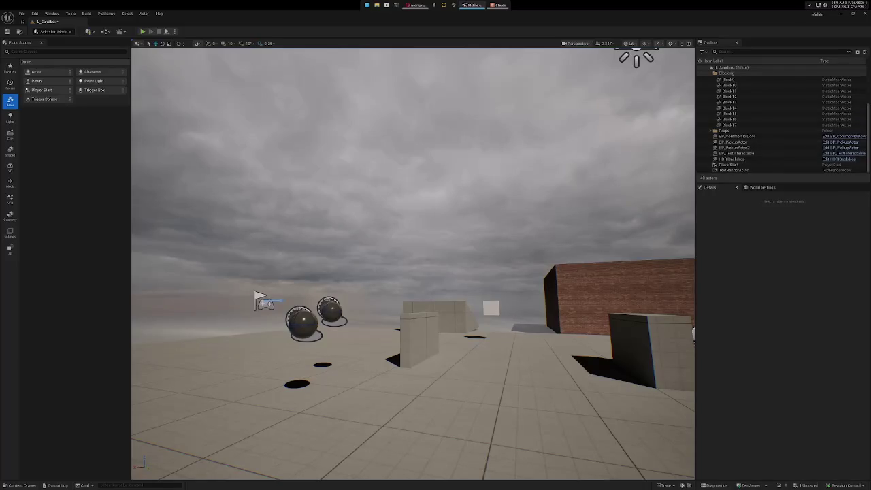
{"action": "key", "text": "alt+Tab"}
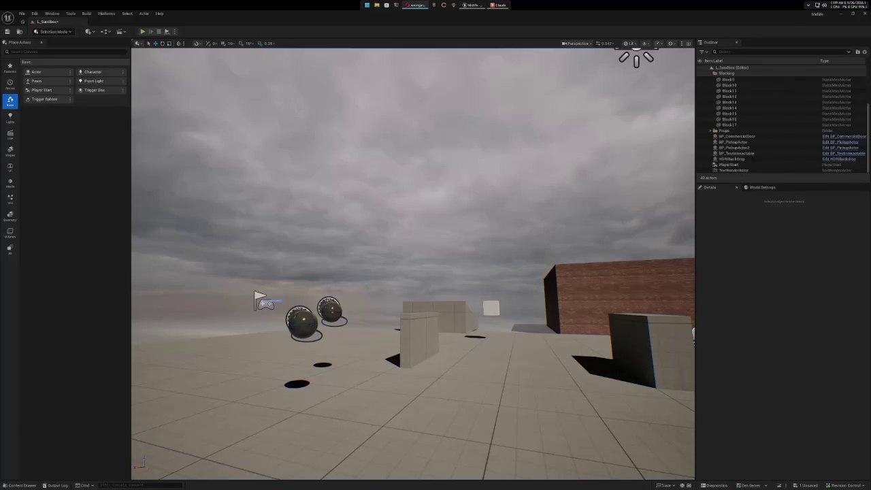